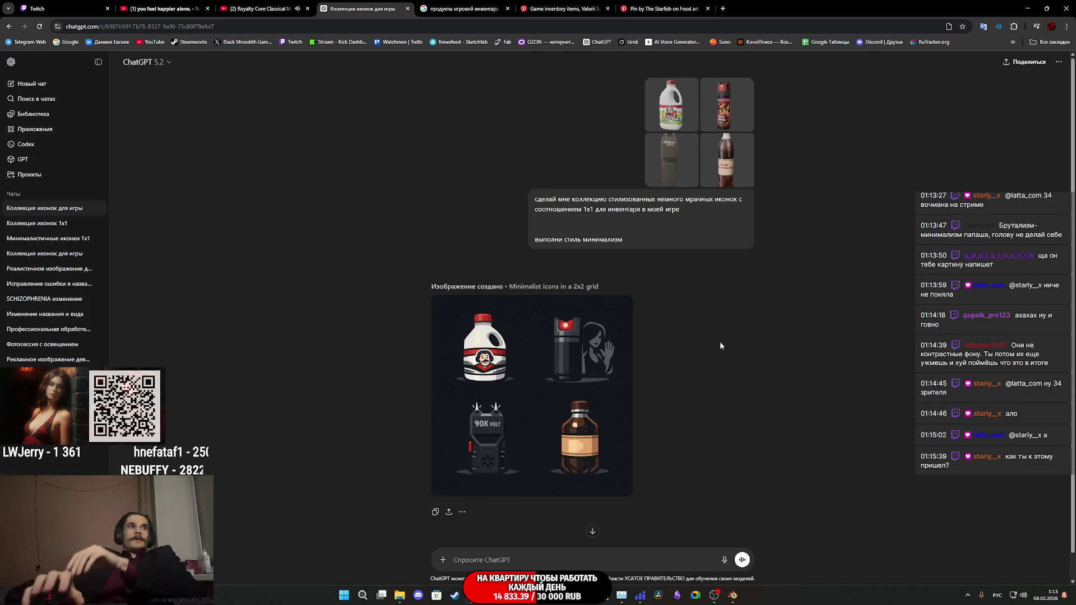
Step: Inspect the generated icon grid at full size, then close the viewer
click(590, 352)
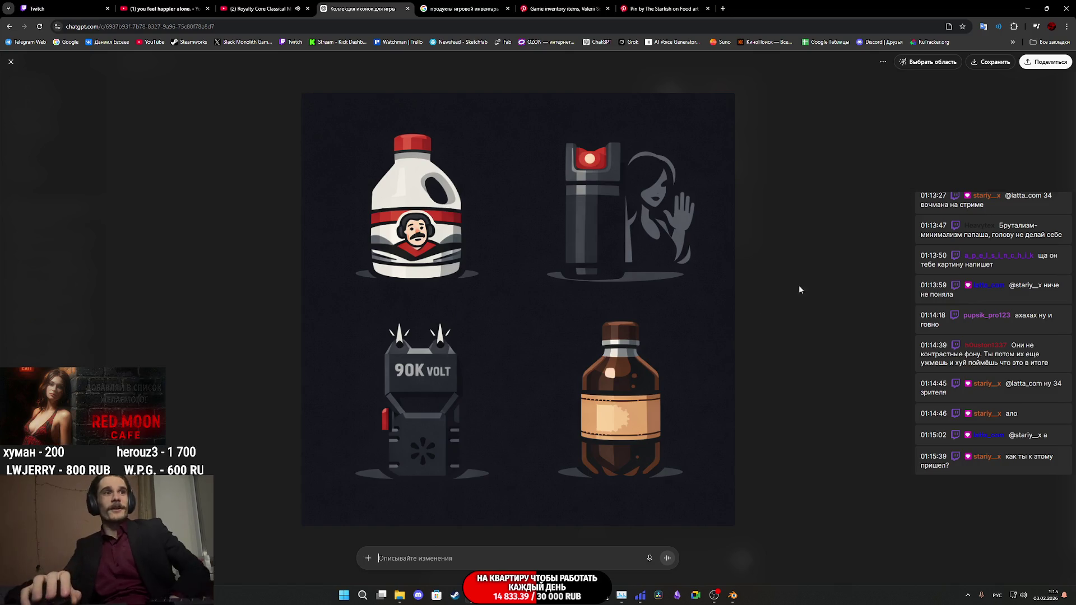
key(Escape)
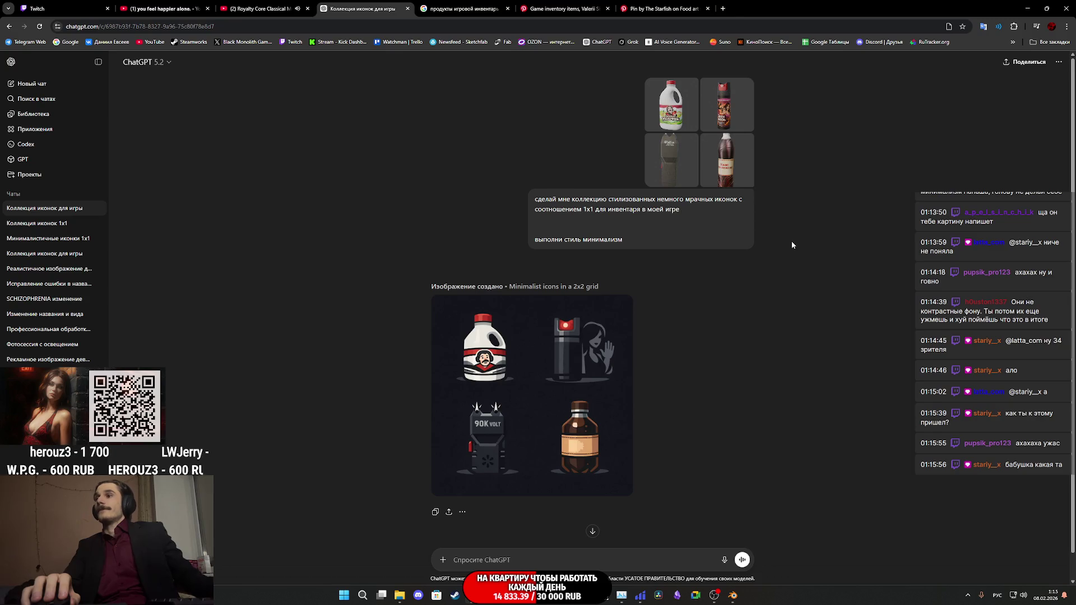
click(518, 359)
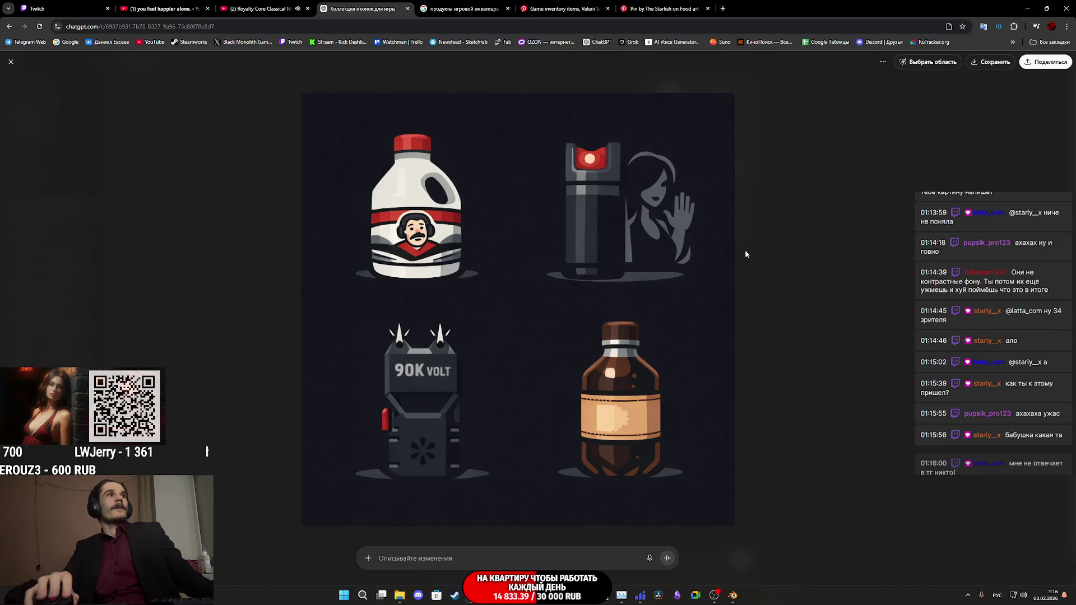
click(830, 259)
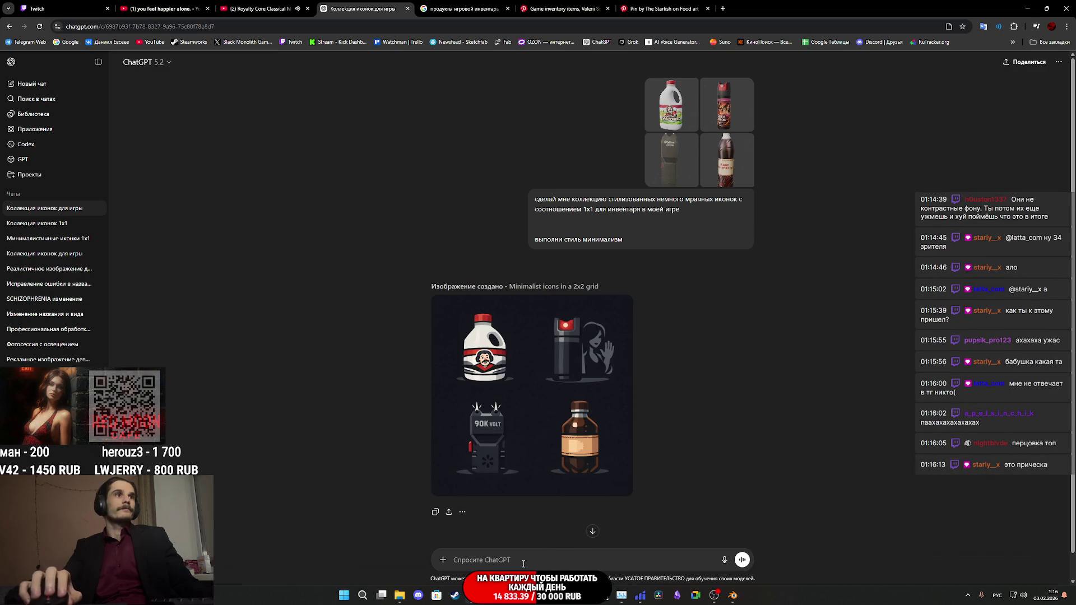
Step: Resend the 1x1 icon collection prompt with four reference images, changing the style to 'черно белый'
click(502, 556)
text(сделай мне коллекцию стилизованных иконок с соотношением 1x1 для инвентаря в моей игре выполни стиль мрачный минимализм)
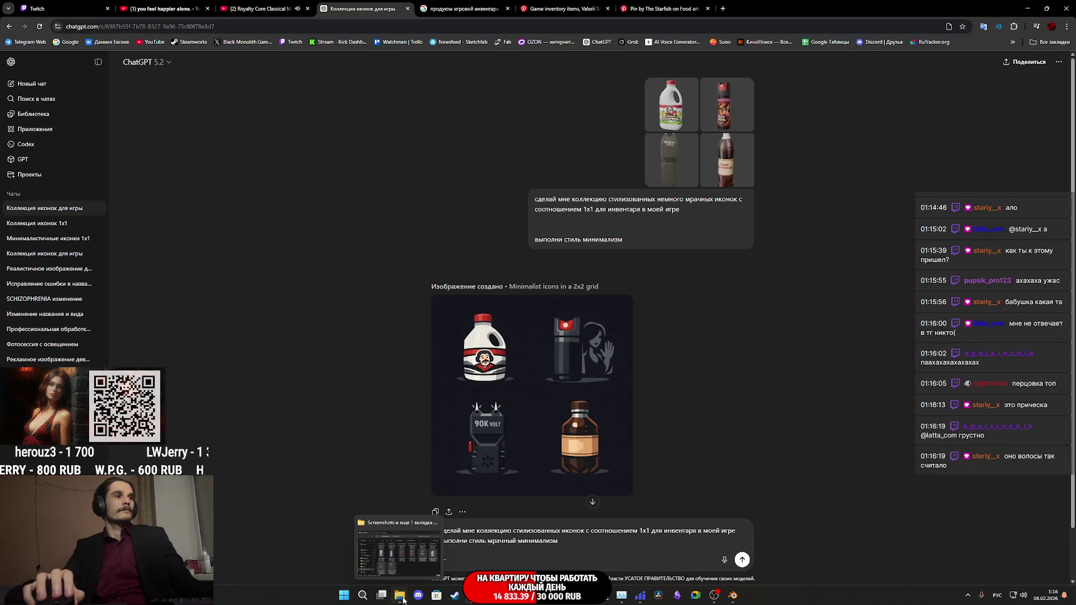
mouse_move(677, 118)
mouse_down()
mouse_move(527, 431)
mouse_move(515, 524)
mouse_up()
drag(722, 120, 589, 392)
drag(728, 163, 588, 392)
drag(673, 174, 617, 342)
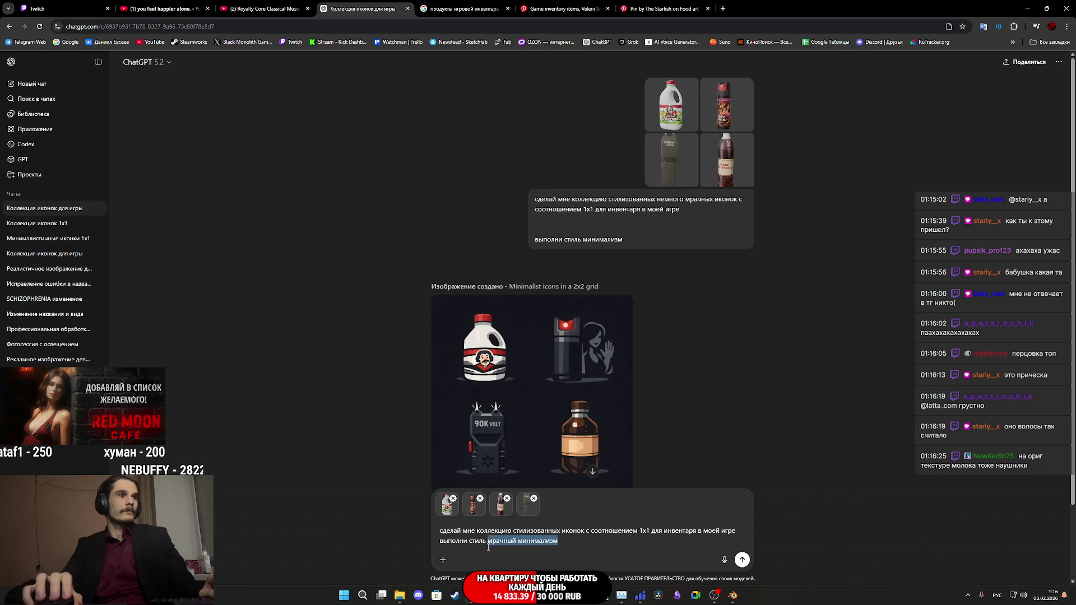
text(черн)
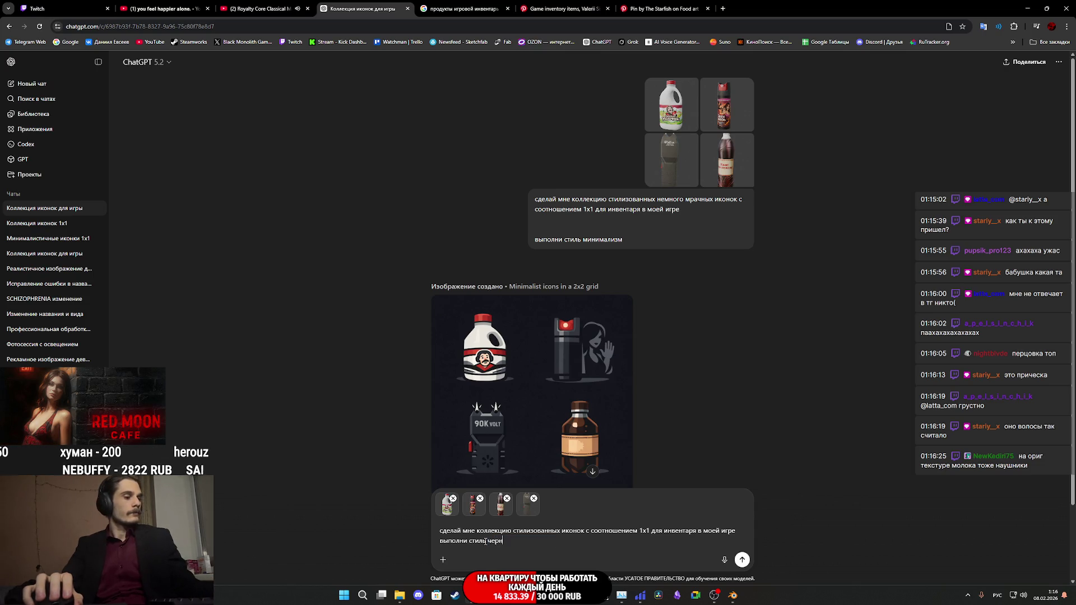
text(о белый)
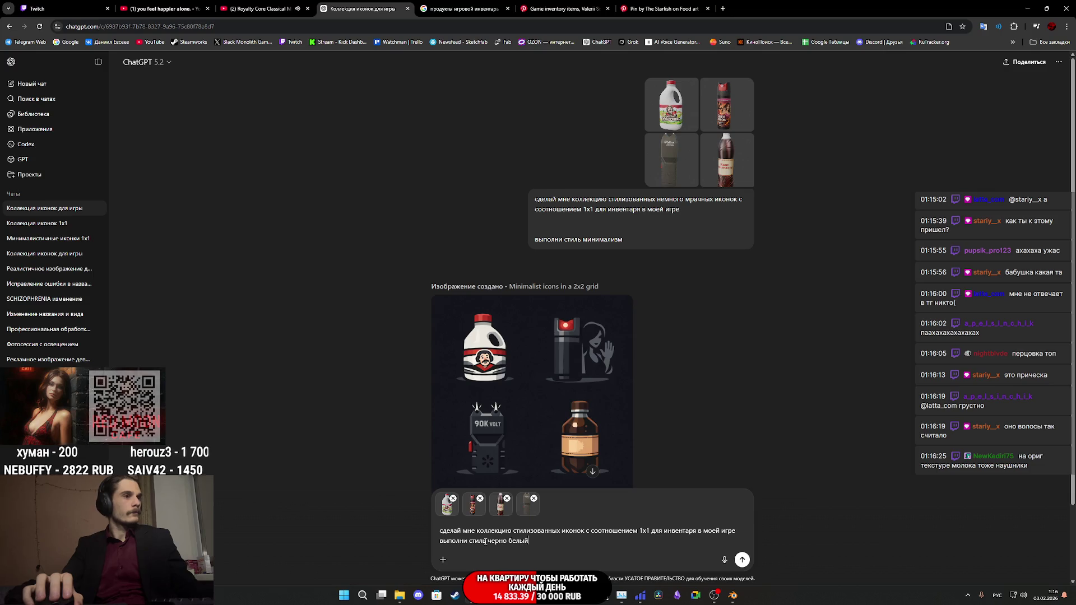
click(742, 560)
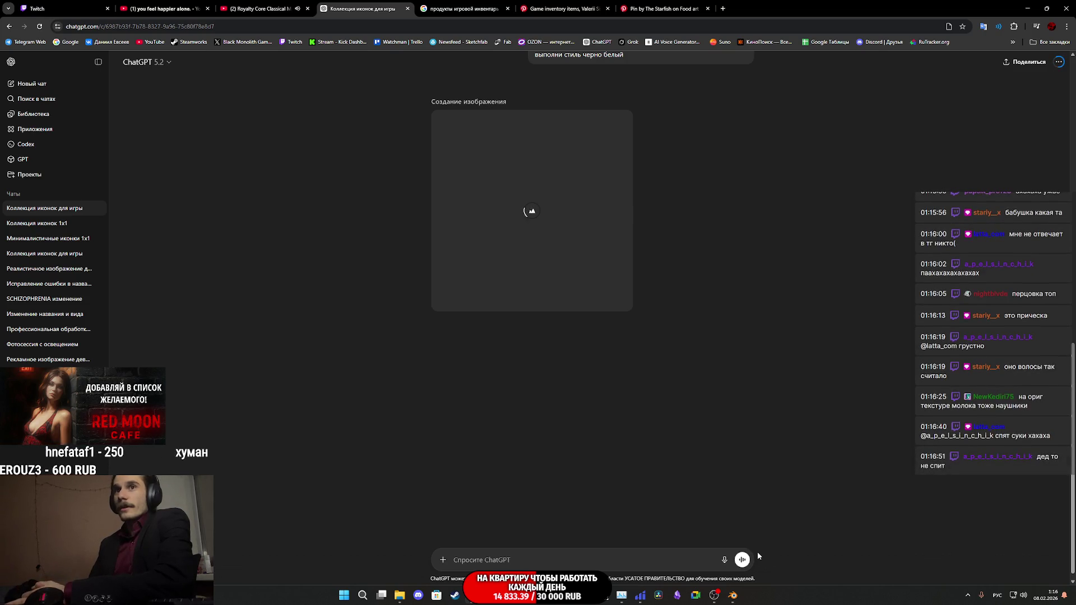
mouse_move(733, 596)
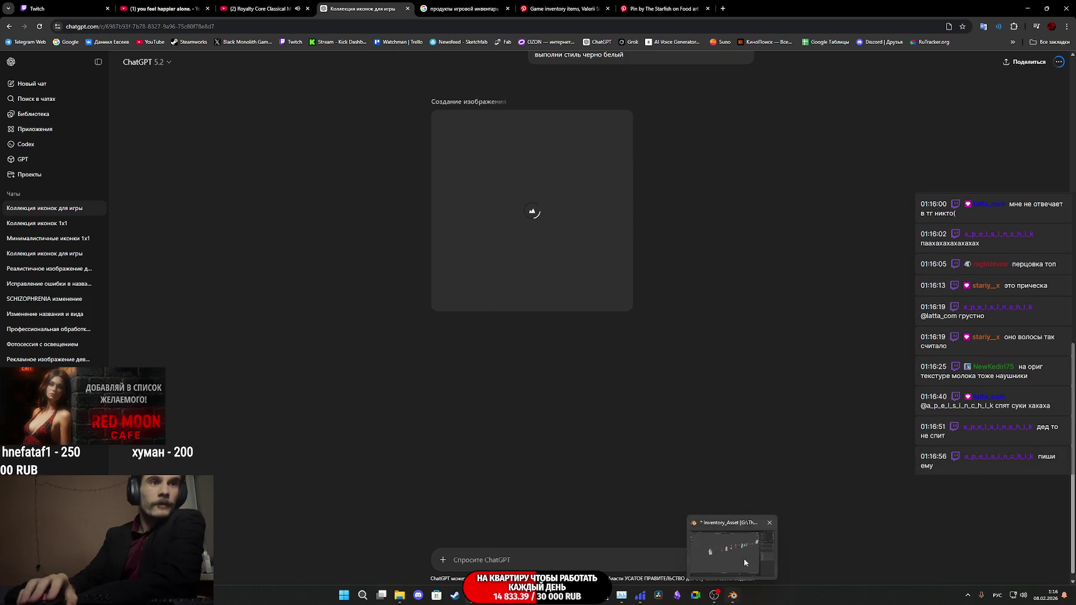
click(748, 525)
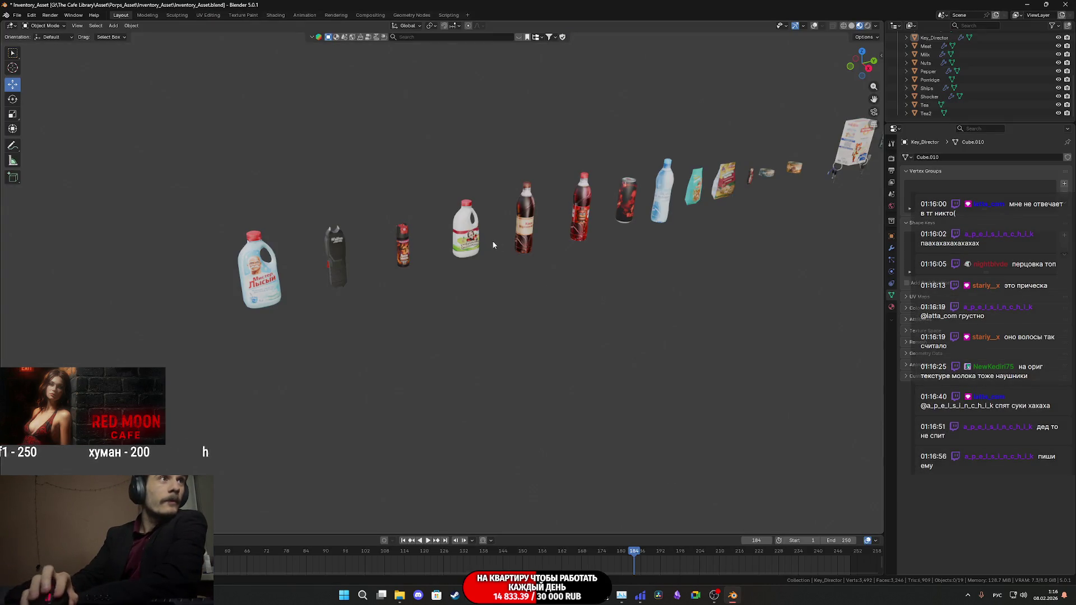
scroll(496, 245, up, 6)
scroll(507, 190, down, 5)
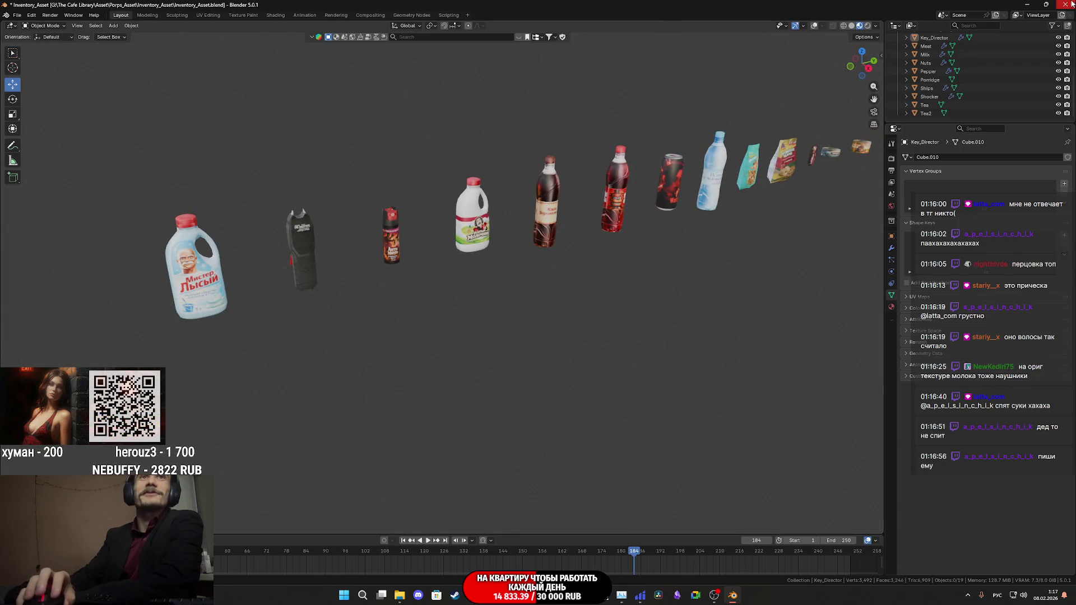
click(1027, 5)
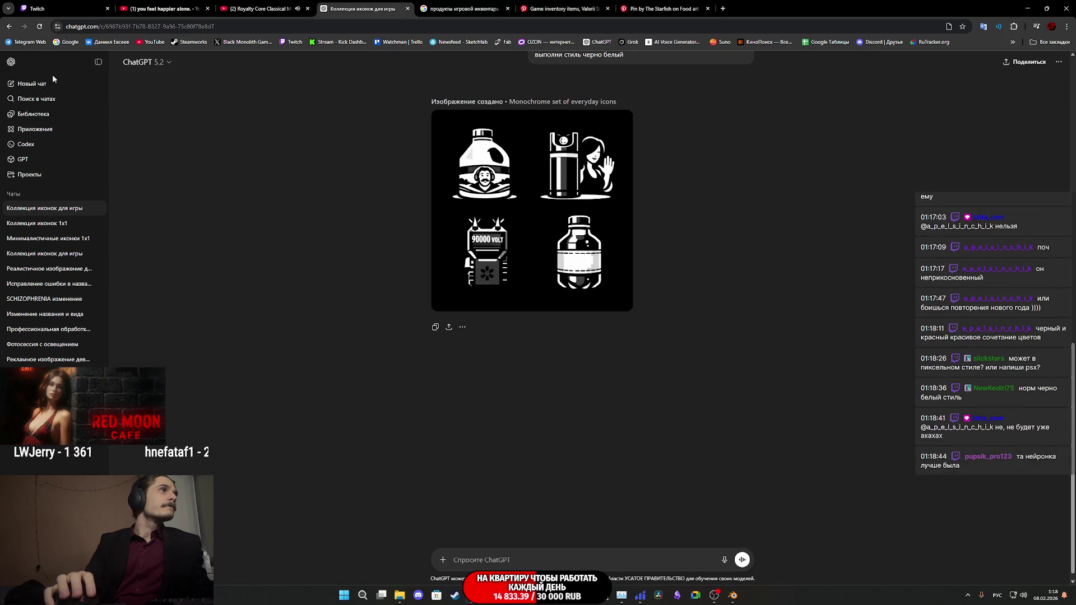
Step: In a new chat, send the 1x1 icon prompt with 'для игры в PSX стиле' and four reference images
click(56, 84)
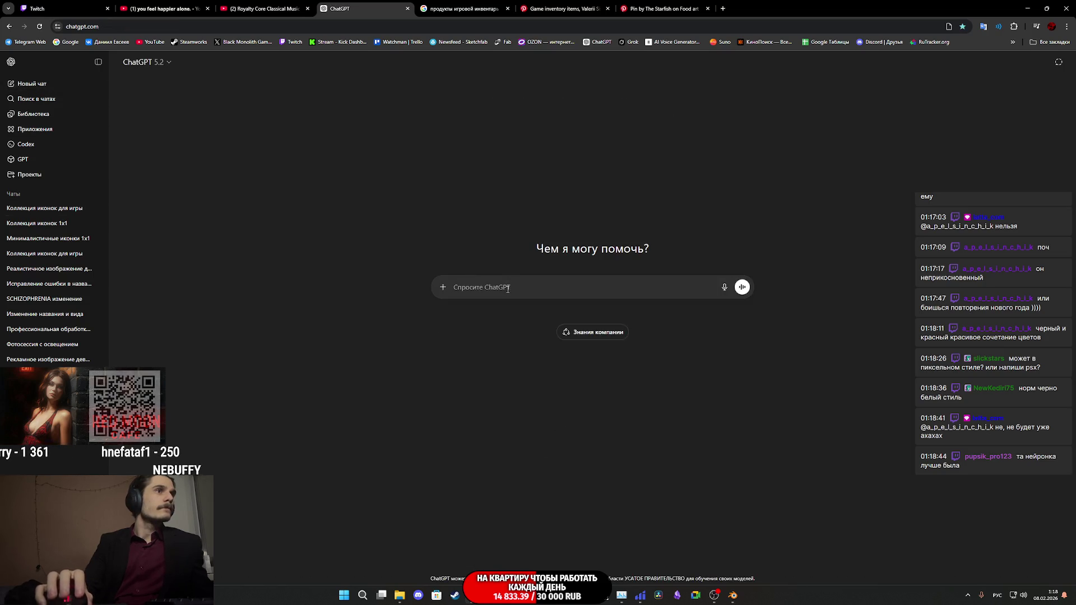
text(сделай мне коллекцию стилизованных иконок с соотношением 1x1 для инвентаря в моей игре выполни стиль мрачный минимализм)
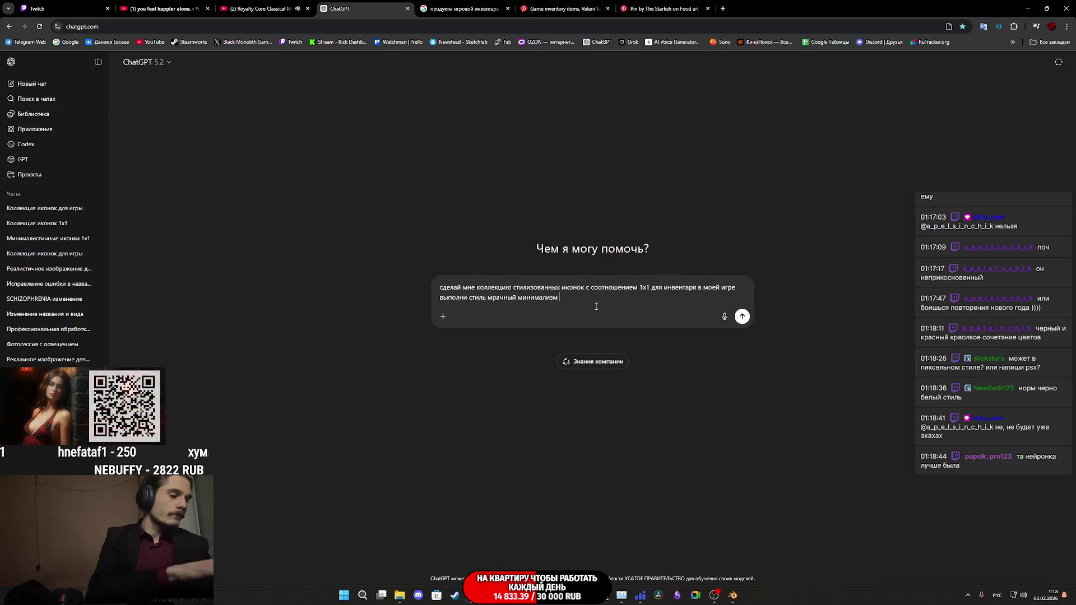
text(я игры)
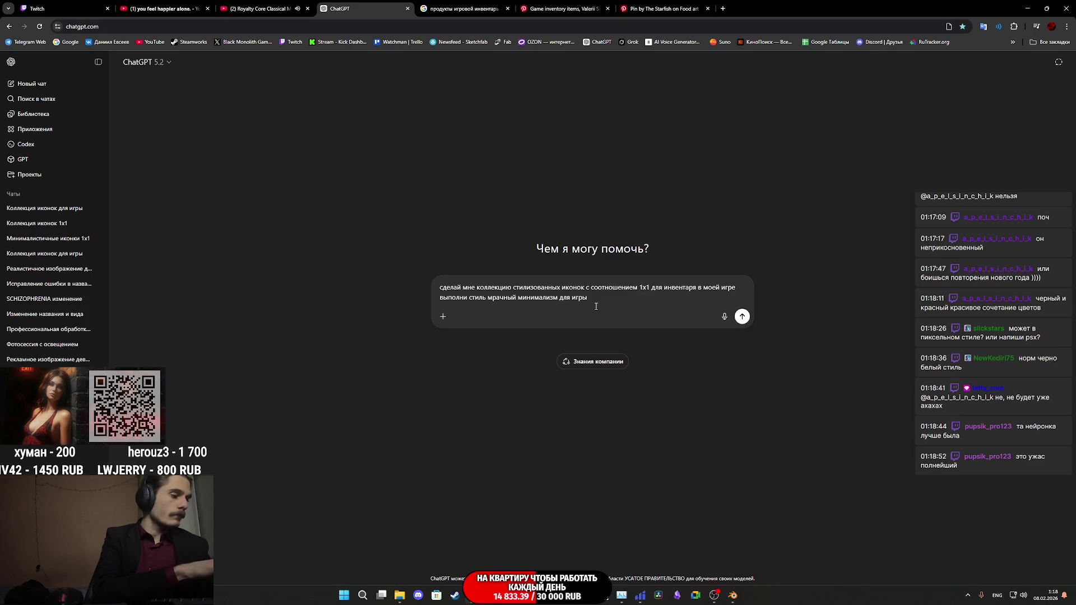
text(в PSX стиле)
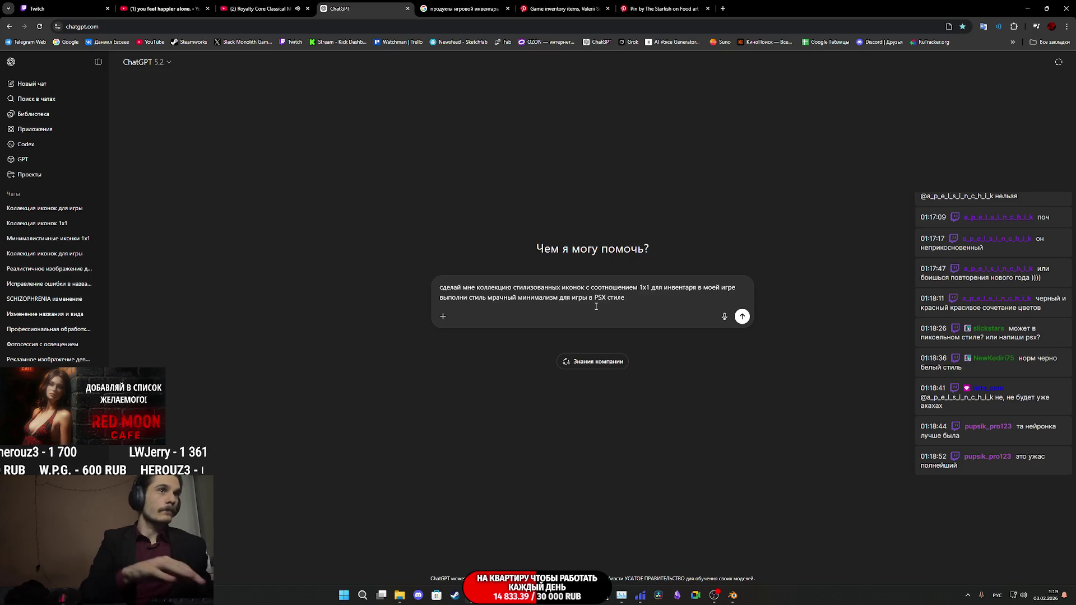
key(shift+Return)
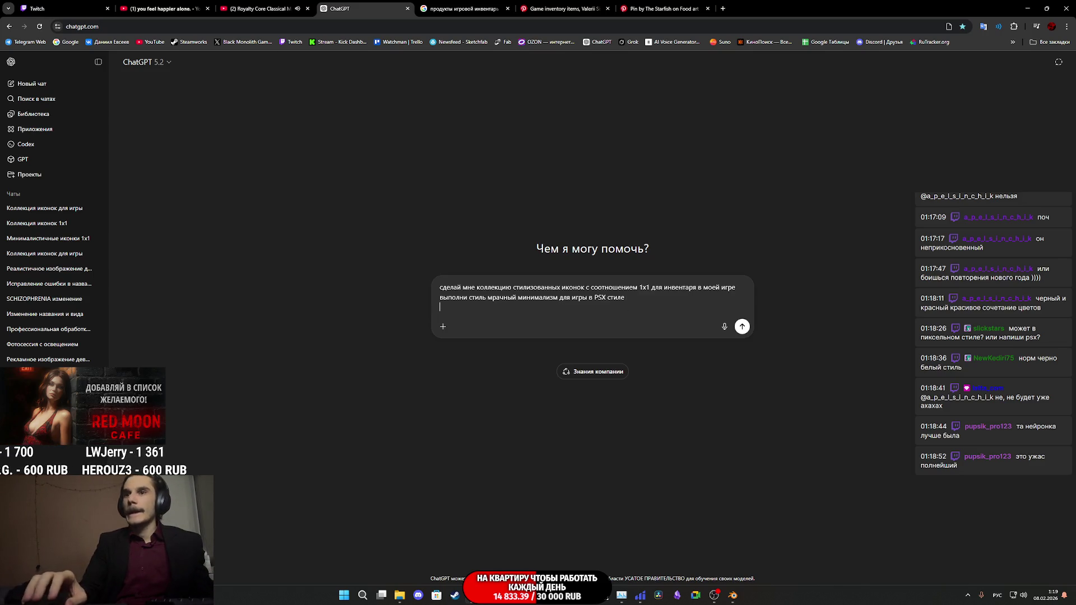
mouse_move(1075, 370)
mouse_down()
mouse_move(852, 371)
mouse_move(610, 335)
mouse_up()
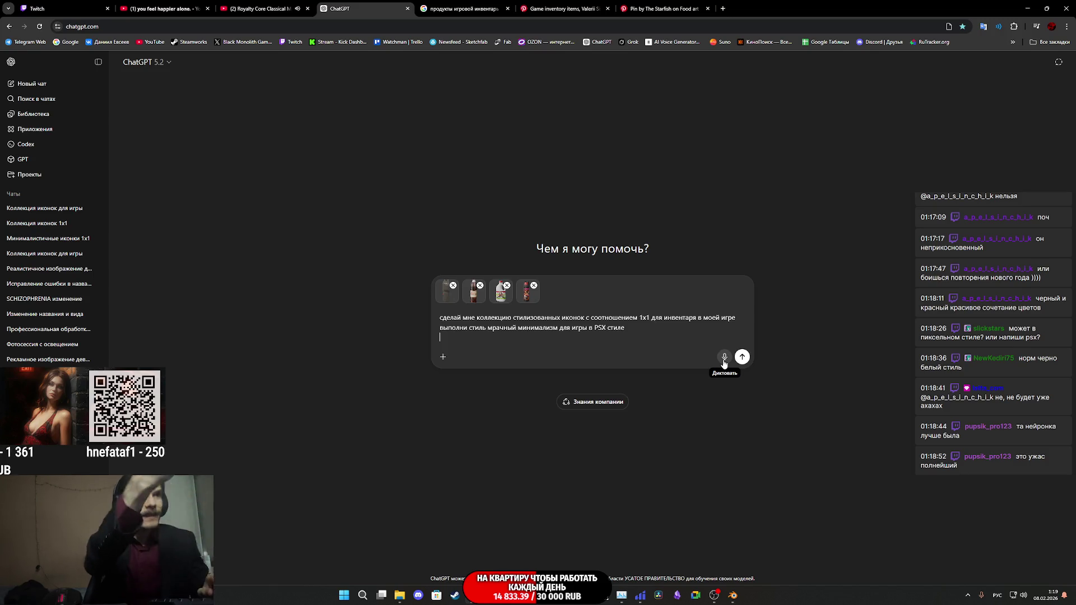
key(Return)
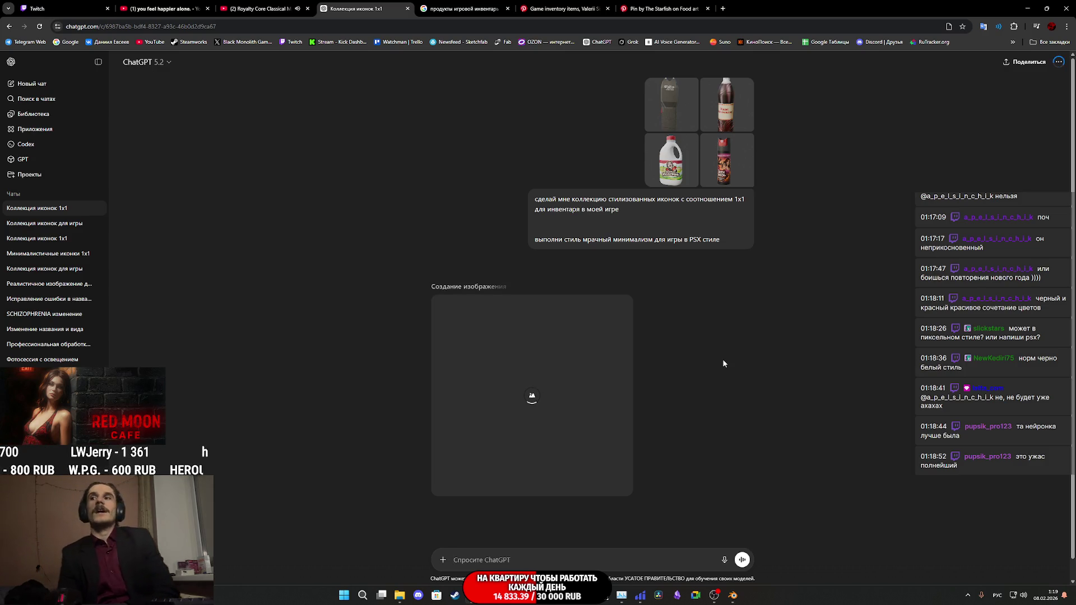
Step: Close the '(2) Royalty Core Classical' YouTube tab
middle_click(285, 5)
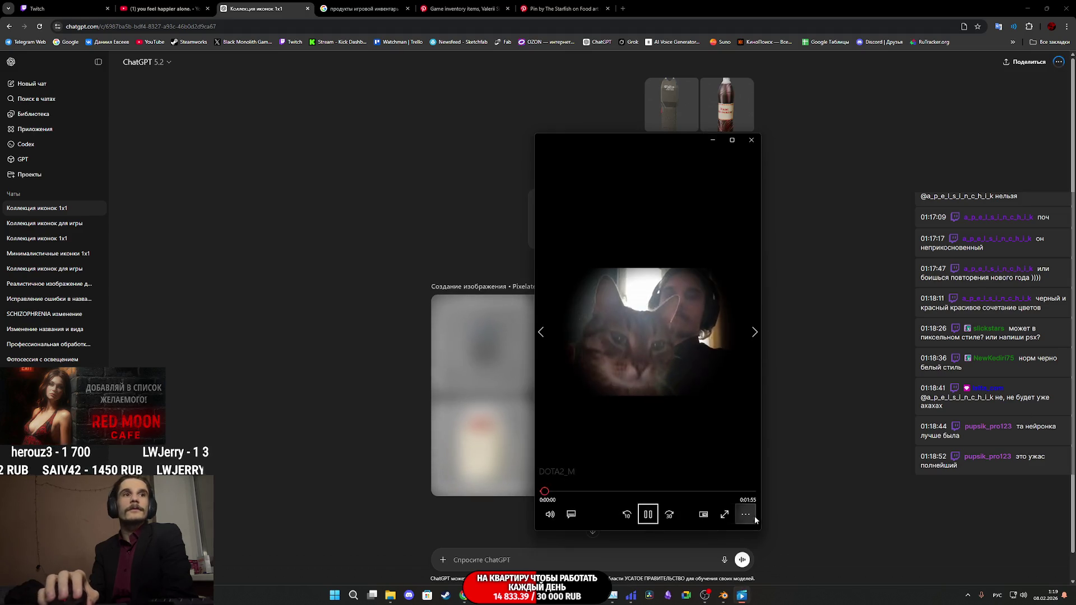
Step: Lower the playing video's volume from 5 to 1, then minimize Media Player
click(746, 515)
click(550, 515)
click(550, 514)
click(572, 487)
drag(572, 487, 569, 487)
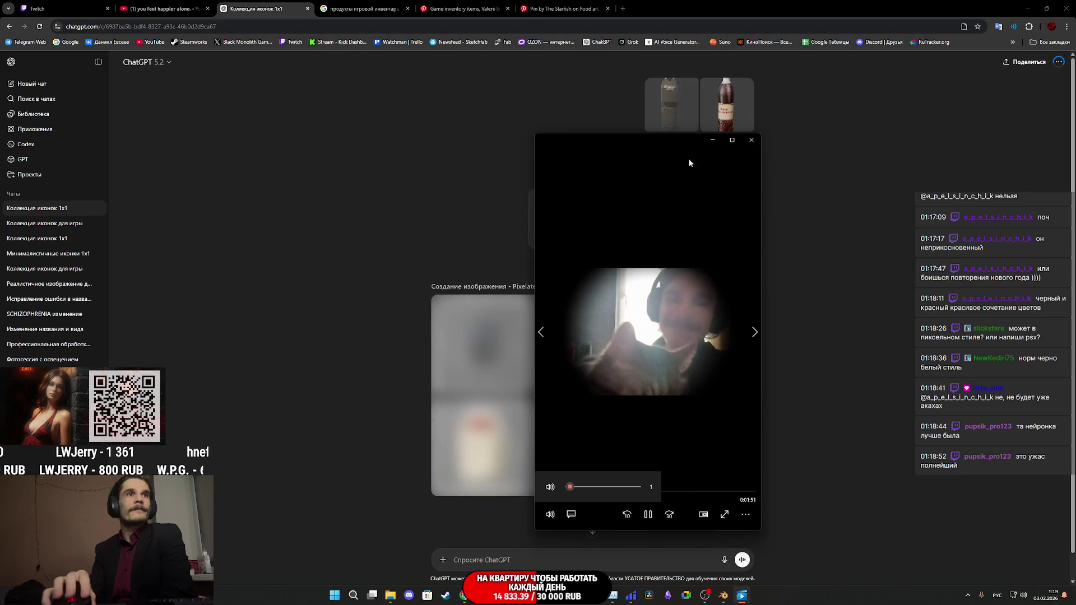
click(714, 141)
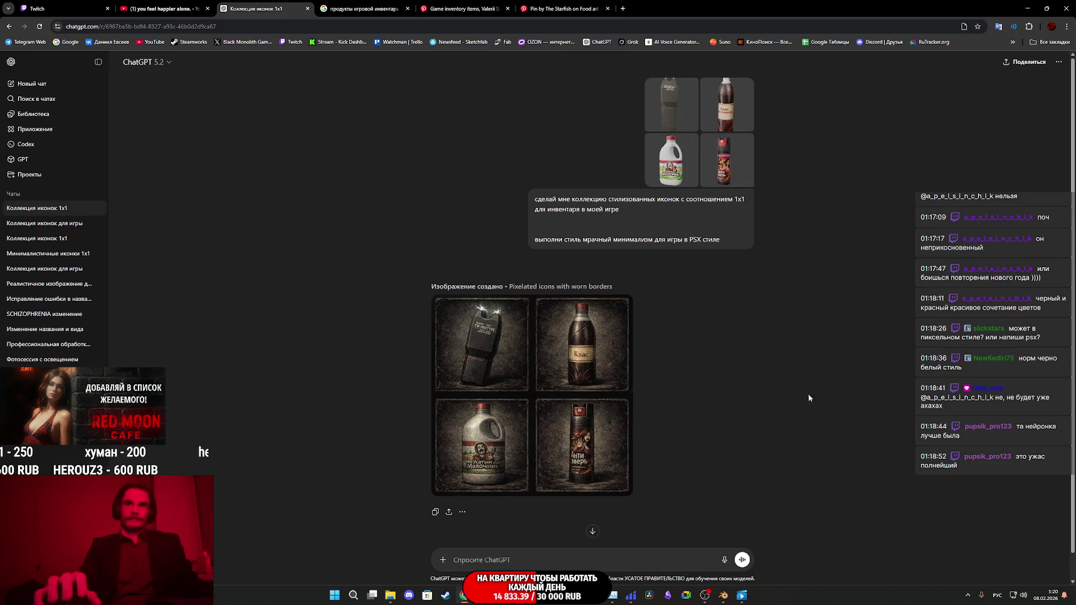
Step: Inspect the pixelated icon set full size and send a short message rejecting it
click(527, 387)
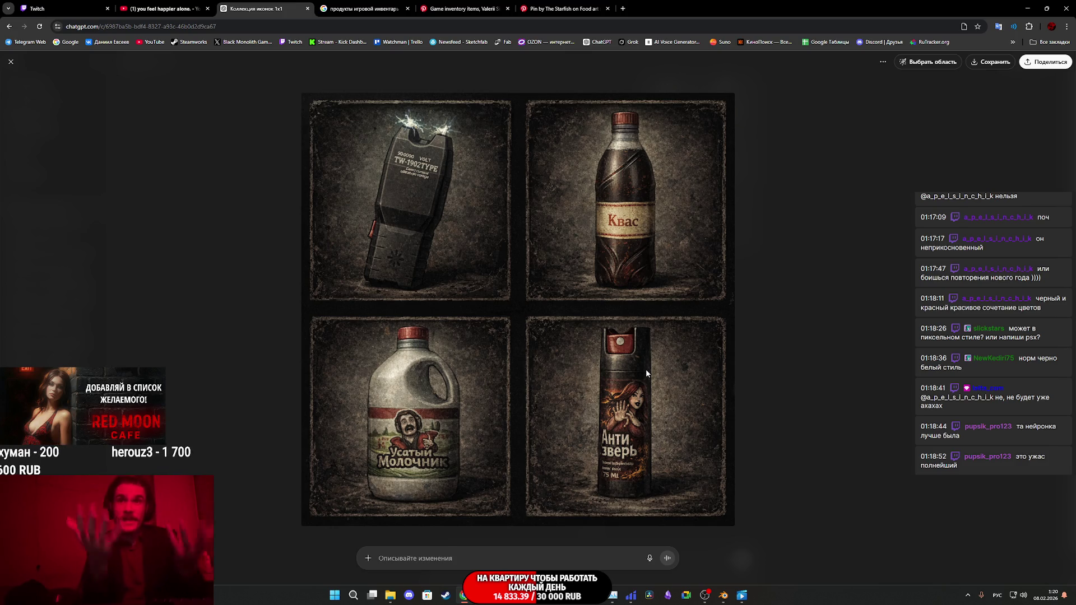
click(784, 303)
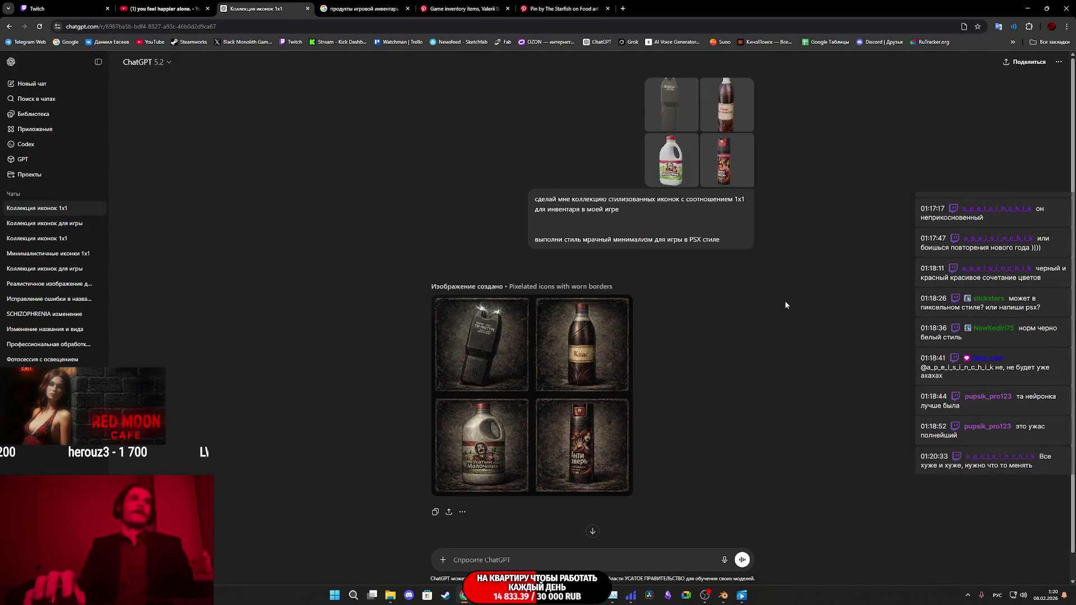
scroll(761, 378, down, 1)
text(это хуйня)
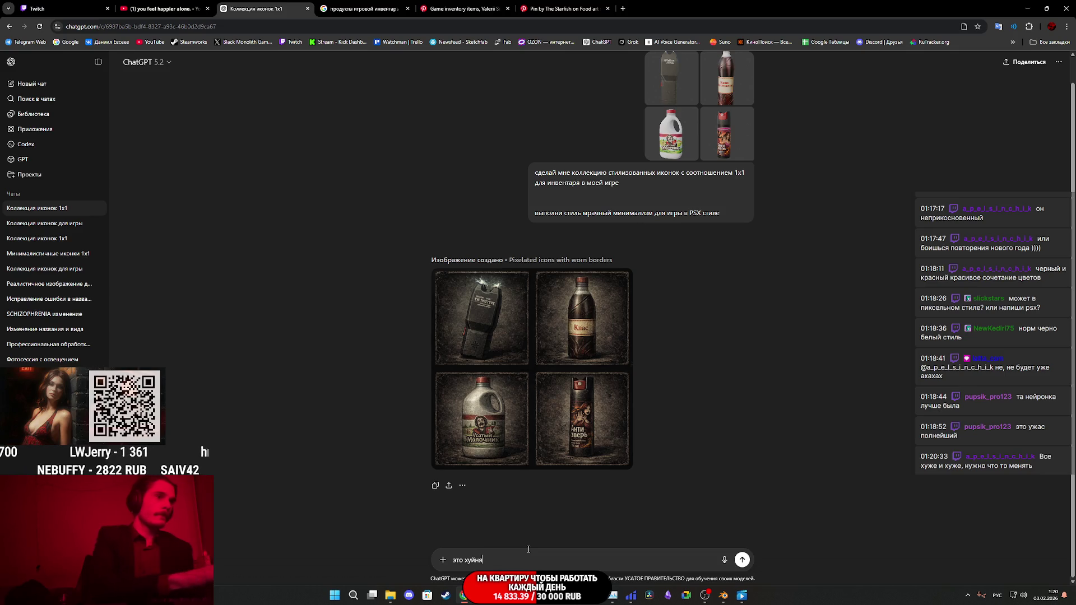
key(Return)
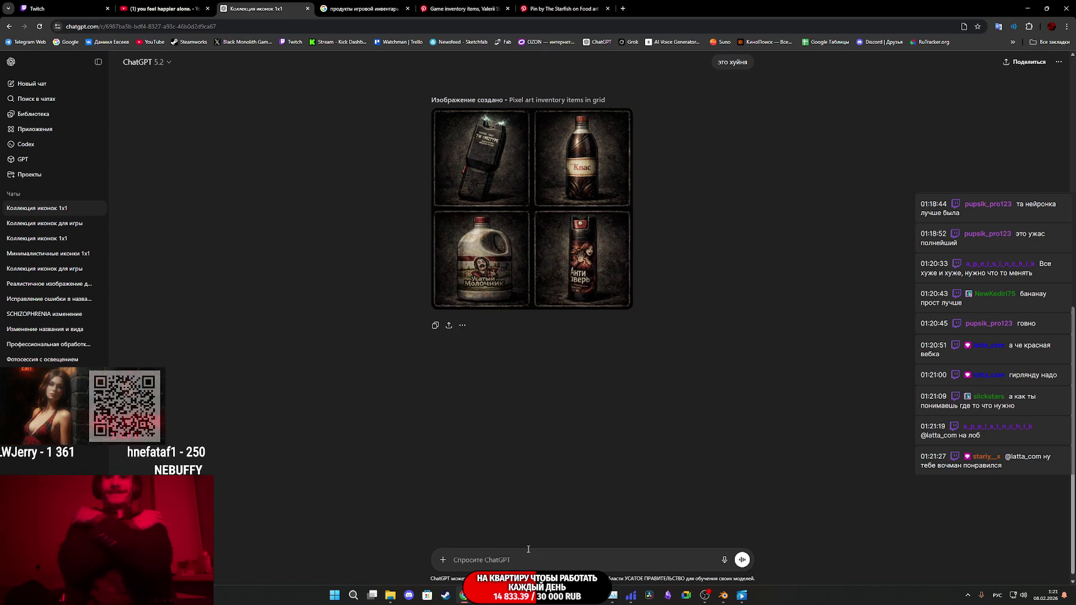
Step: Review the new pixel-art icon grid, then select text in the earlier icon prompt
click(569, 234)
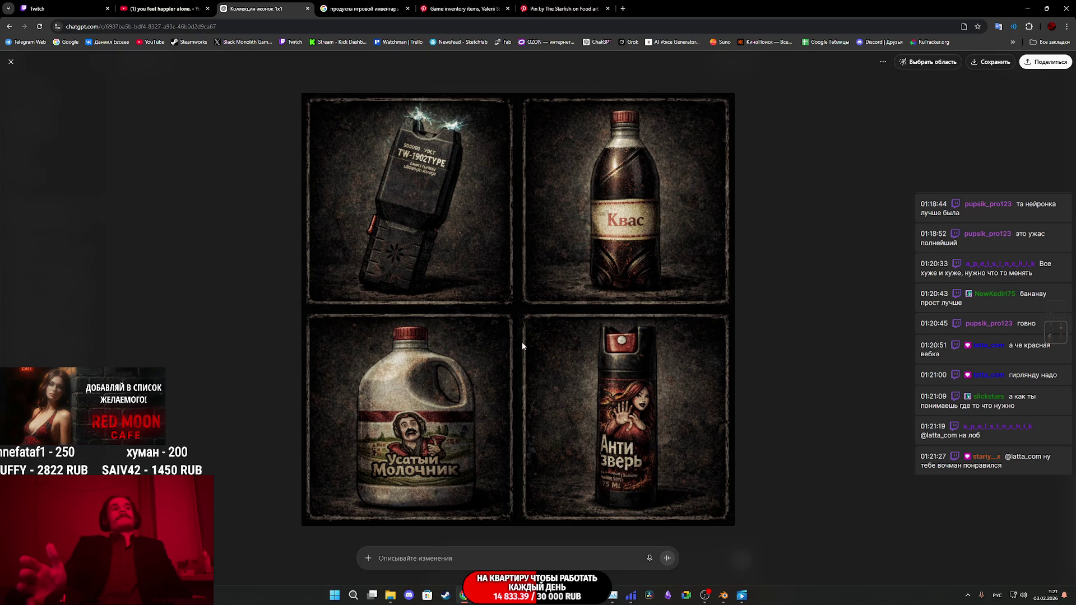
click(801, 243)
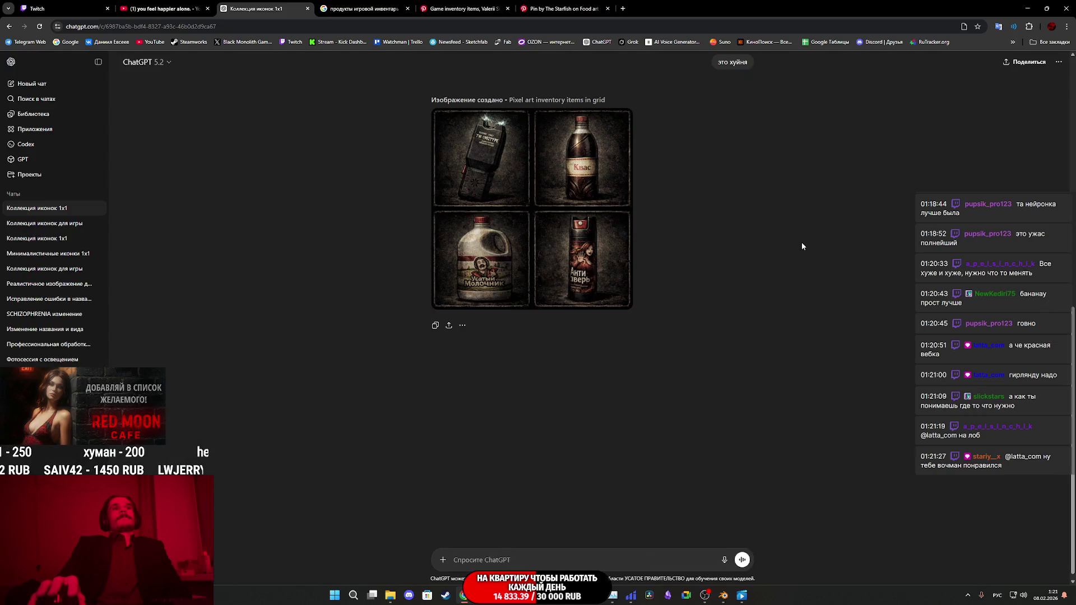
scroll(600, 399, up, 8)
scroll(644, 289, up, 1)
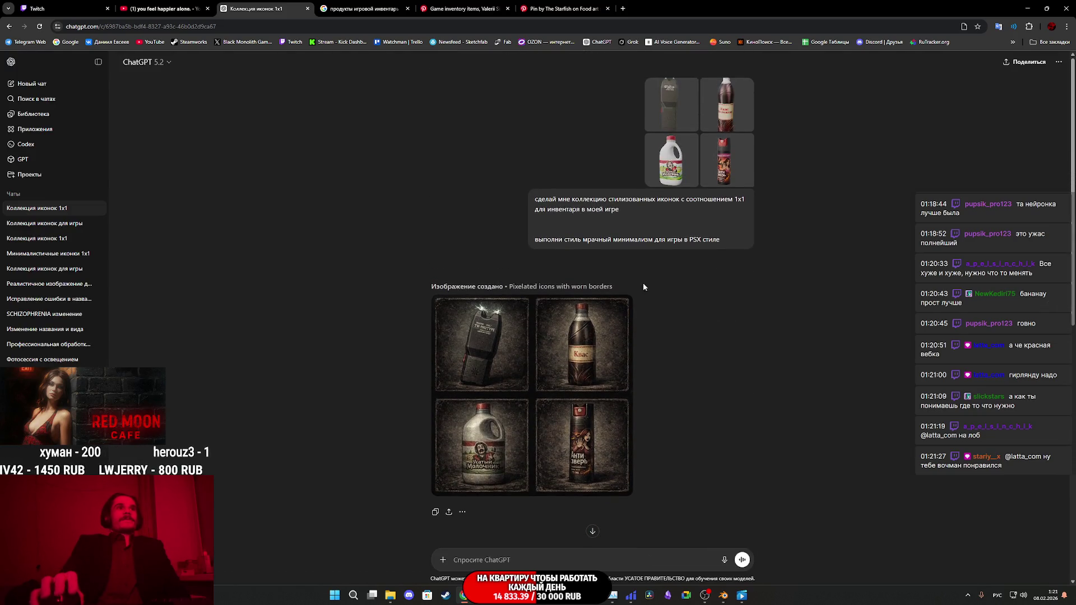
drag(638, 239, 654, 240)
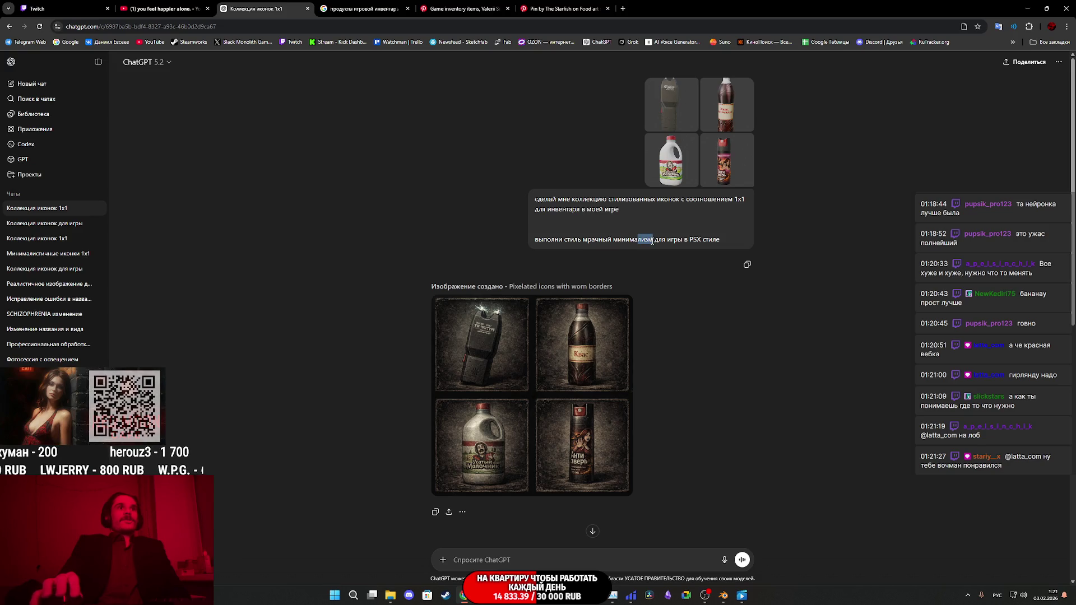
Step: Send the copied icon prompt without 'мрачный' in a new chat with four reference photos
click(749, 266)
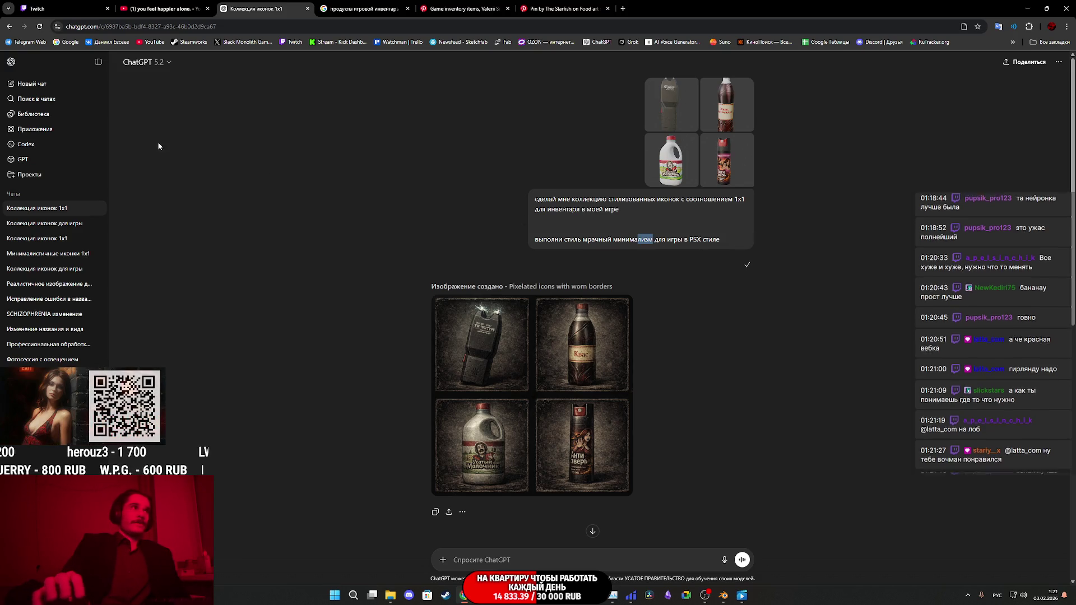
click(48, 85)
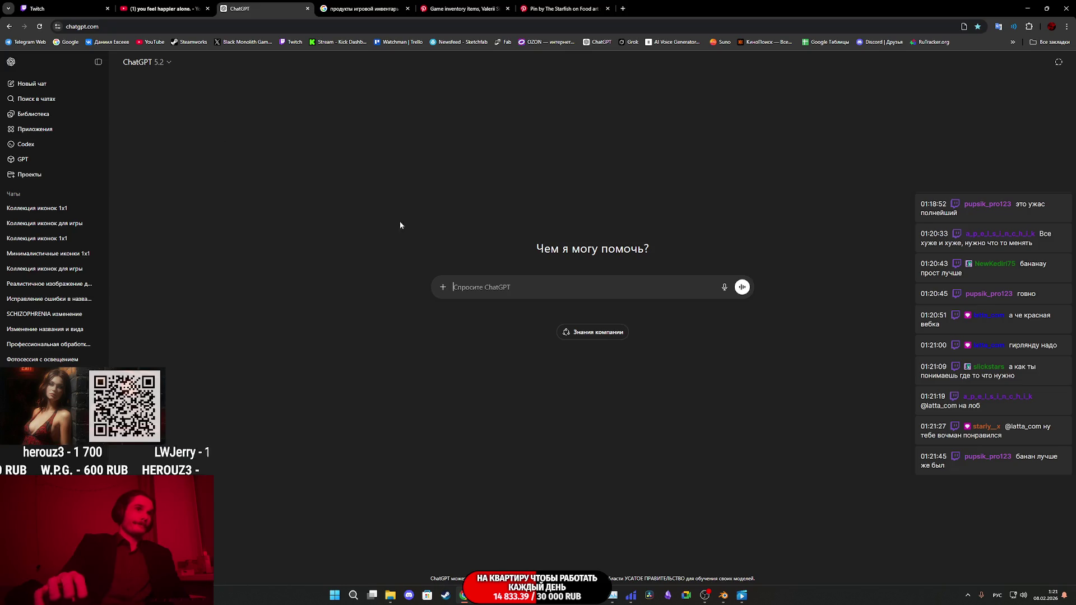
key(ctrl+v)
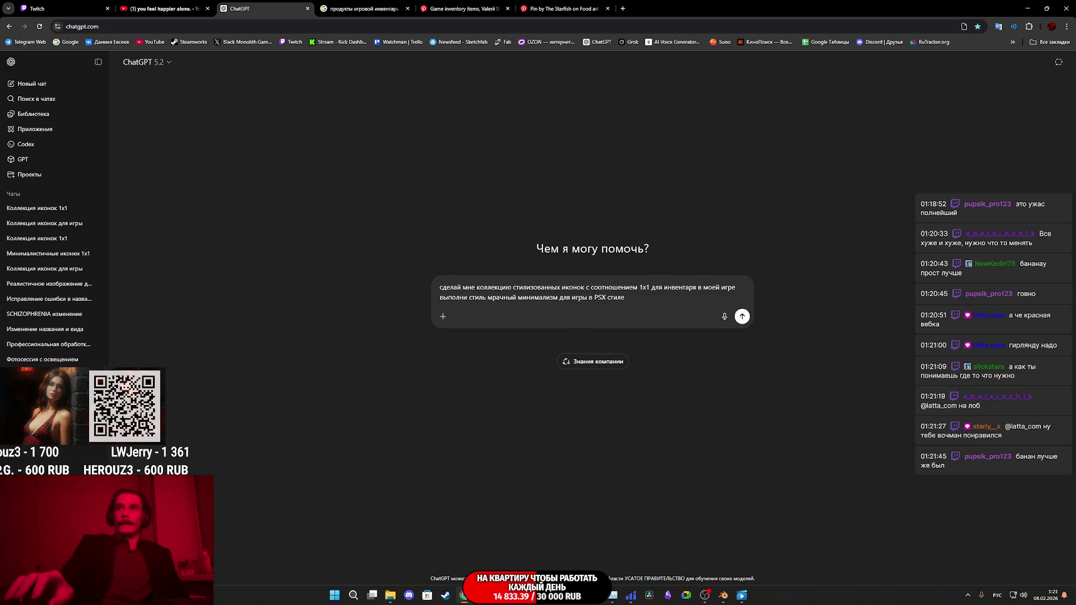
mouse_move(1065, 308)
mouse_down()
mouse_move(793, 308)
mouse_move(533, 334)
mouse_up()
click(516, 330)
key(BackSpace)
key(BackSpace)
key(BackSpace)
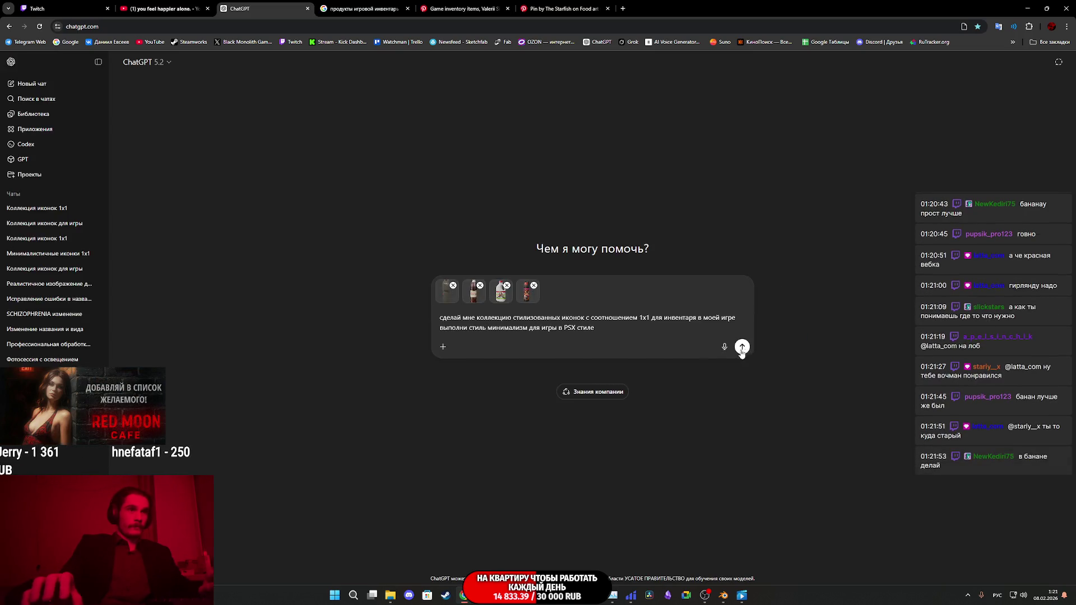
click(742, 347)
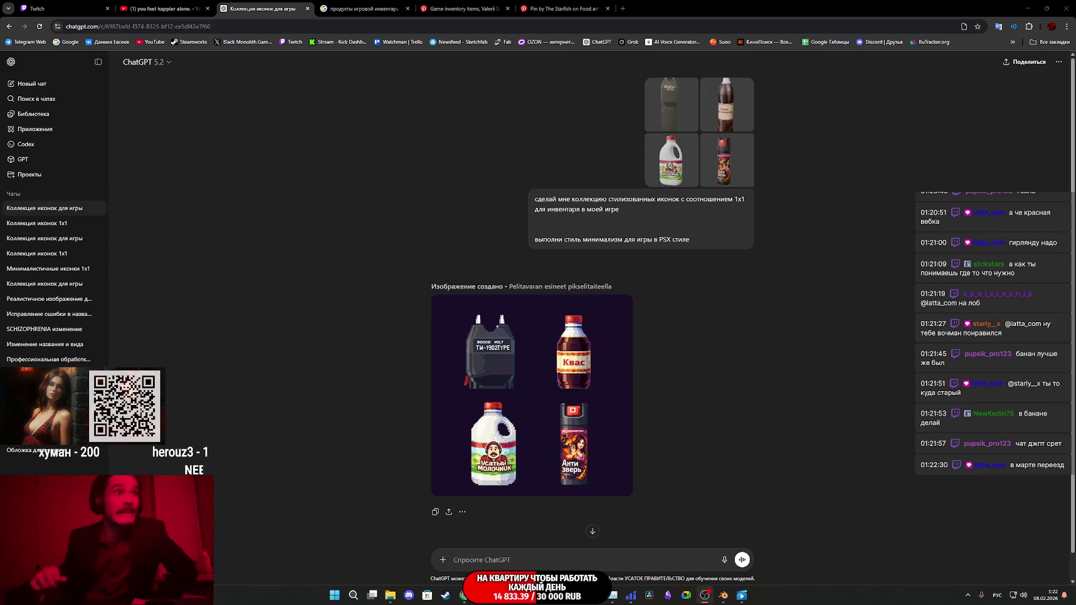
Step: Open the finished pixel-art grid (stun gun, Квас, Усатый Молочник, Анти зверь) full size
click(537, 413)
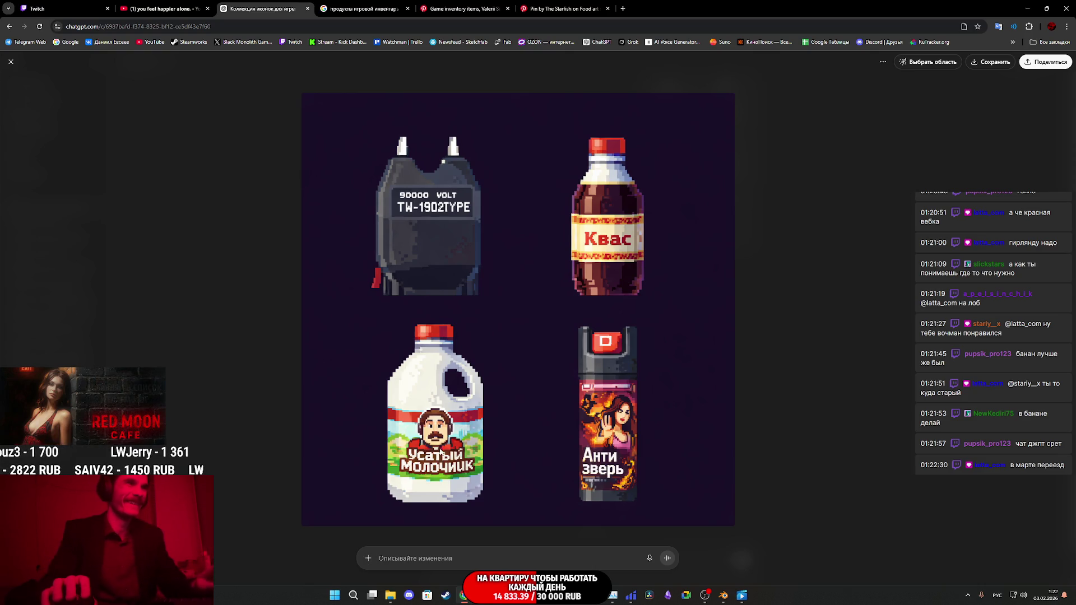
Step: Snip a screenshot of the milk jug icon, then switch to the Twitch stream manager
key(shift+super+s)
mouse_move(393, 482)
mouse_down()
mouse_move(483, 402)
mouse_move(476, 407)
mouse_up()
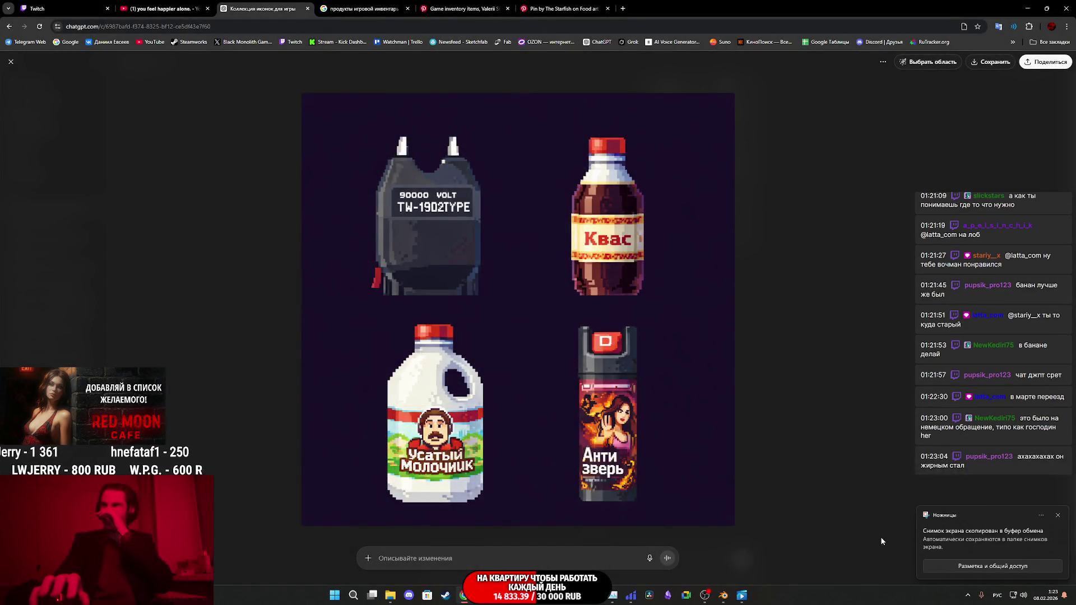
click(789, 399)
click(54, 9)
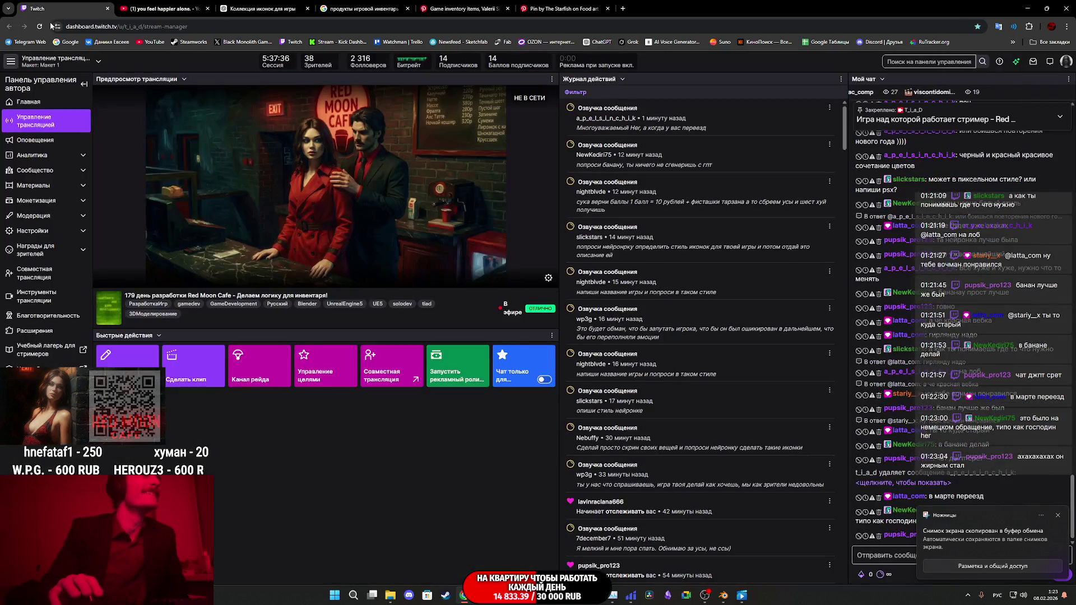
Step: Post the milk-jug screenshot to the T i a D Chat group in Telegram Web, then return to Twitch
middle_click(25, 42)
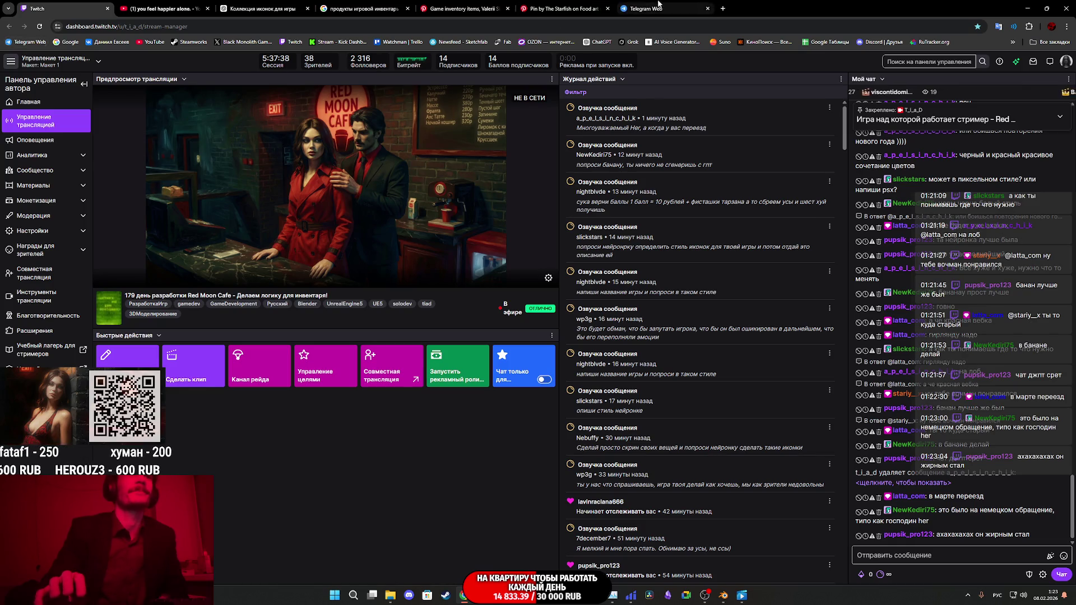
click(657, 7)
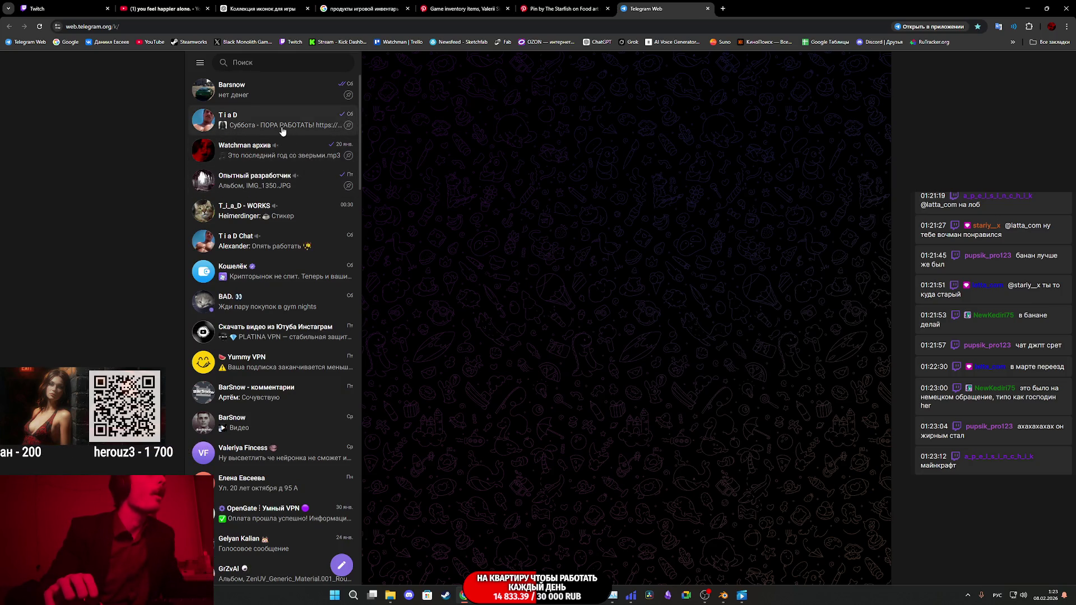
click(306, 242)
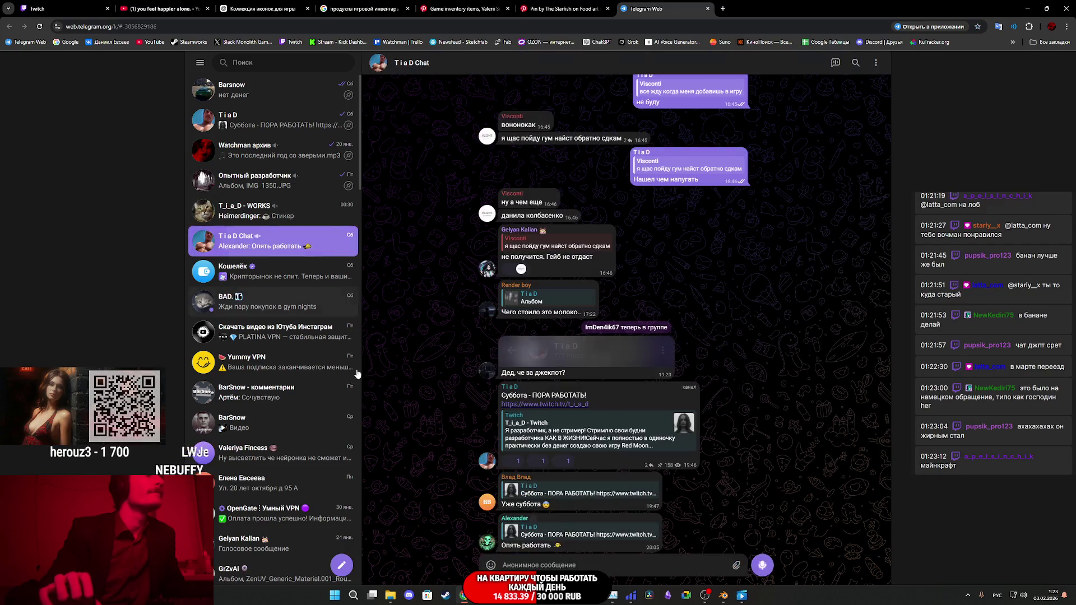
key(ctrl+v)
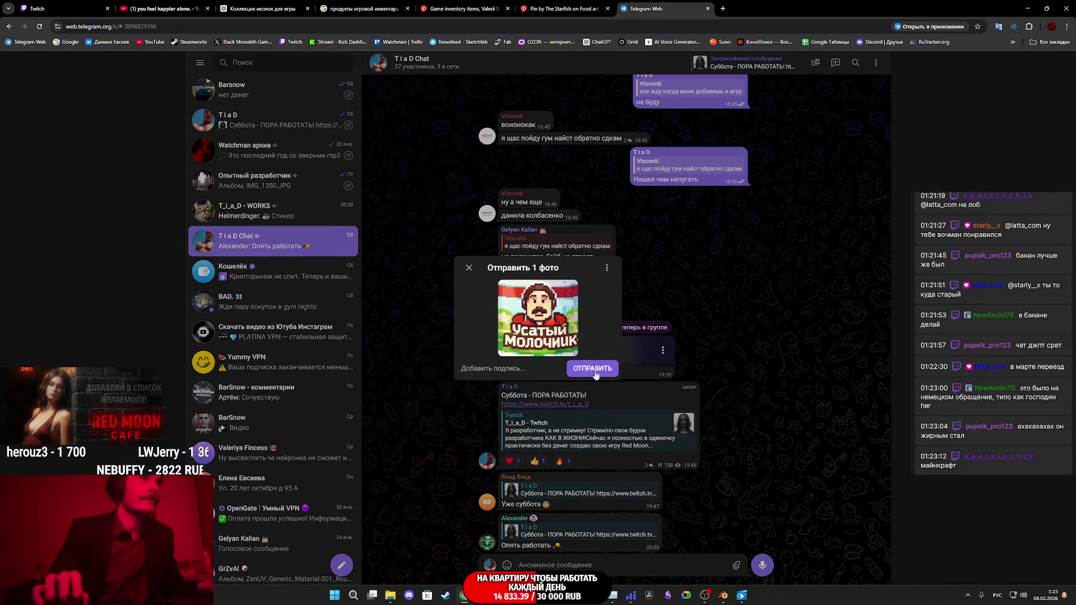
click(595, 374)
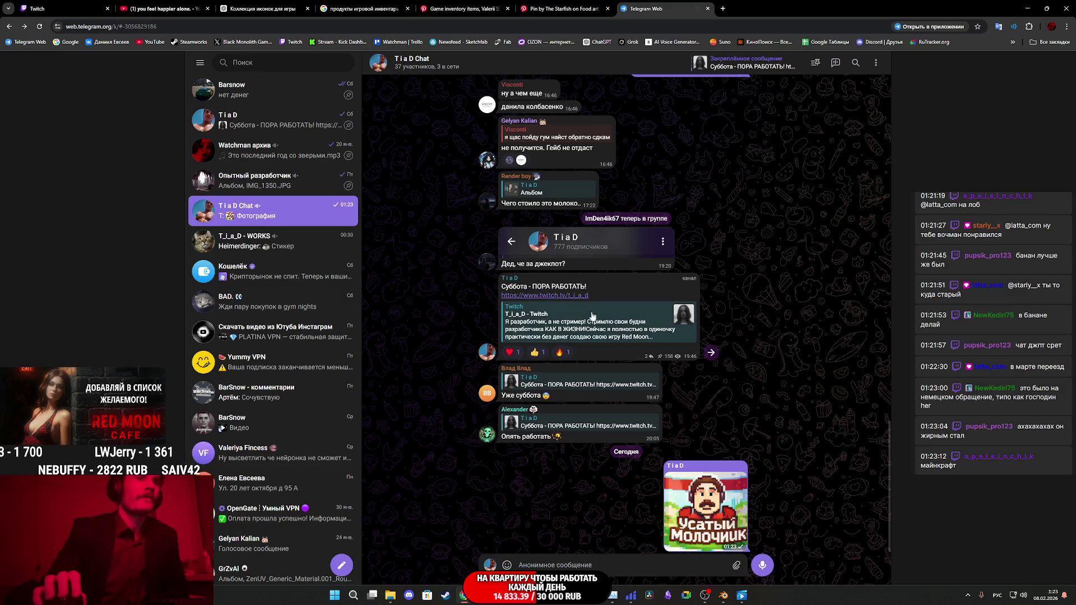
click(48, 5)
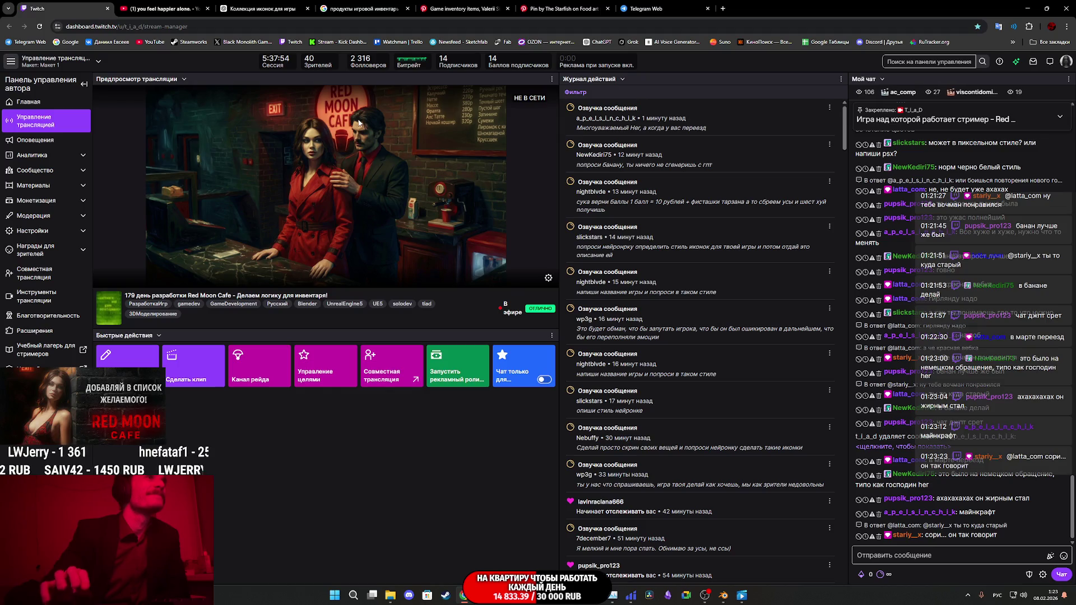
Step: Back in the ChatGPT icon chat, send a 'переделай' message asking to redo the icons
click(564, 9)
click(368, 8)
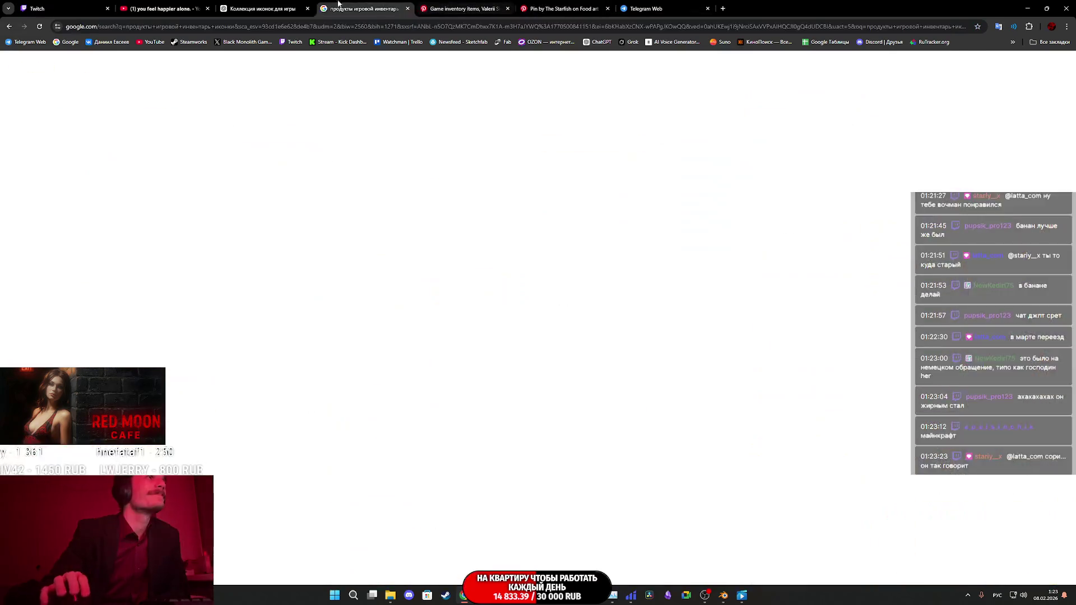
click(261, 9)
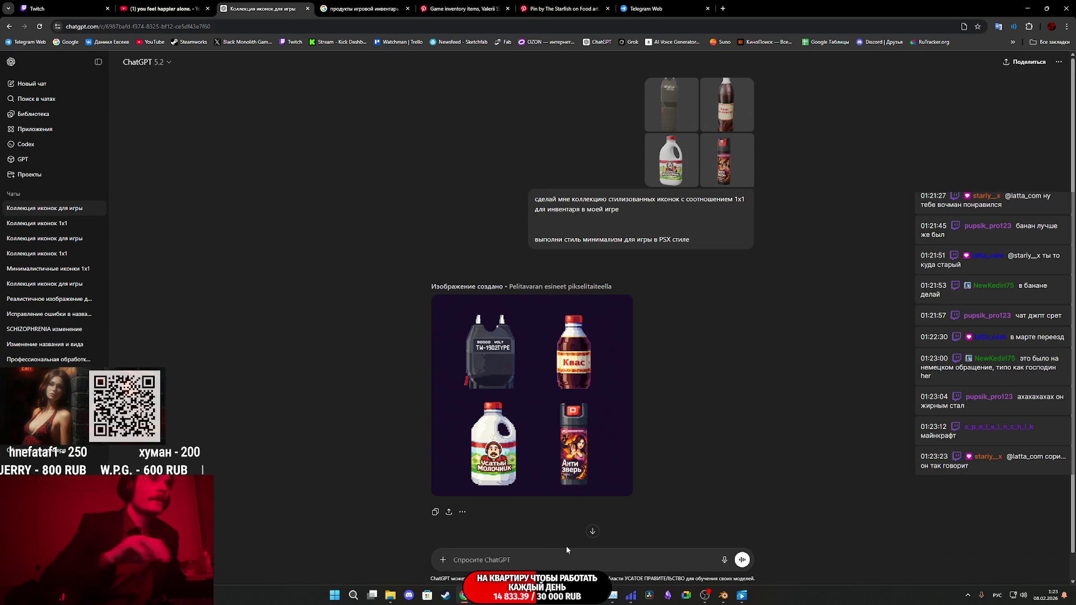
text(переделай блят)
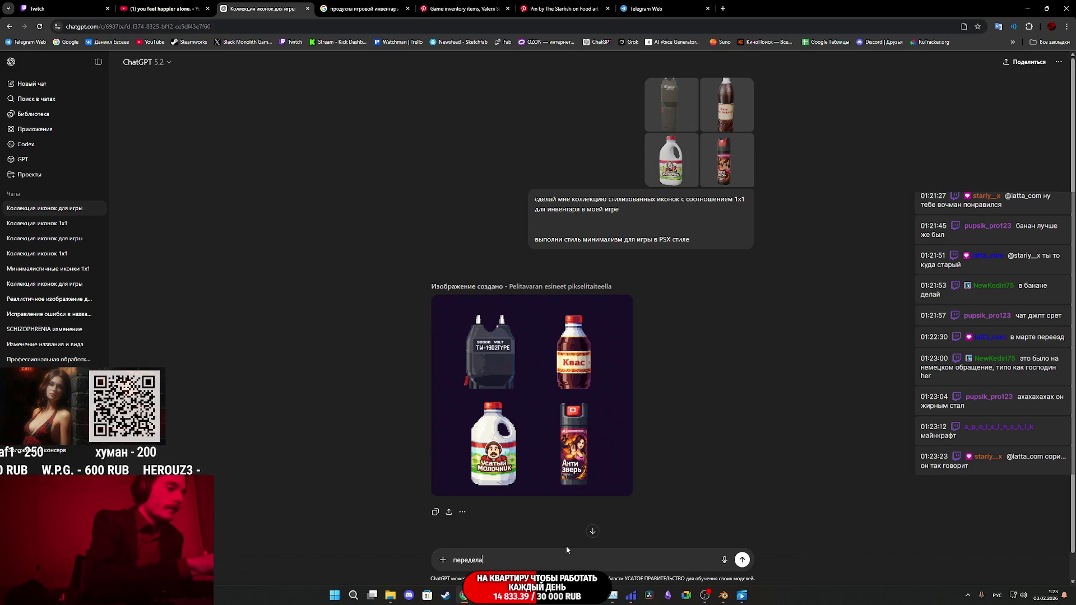
text(ь)
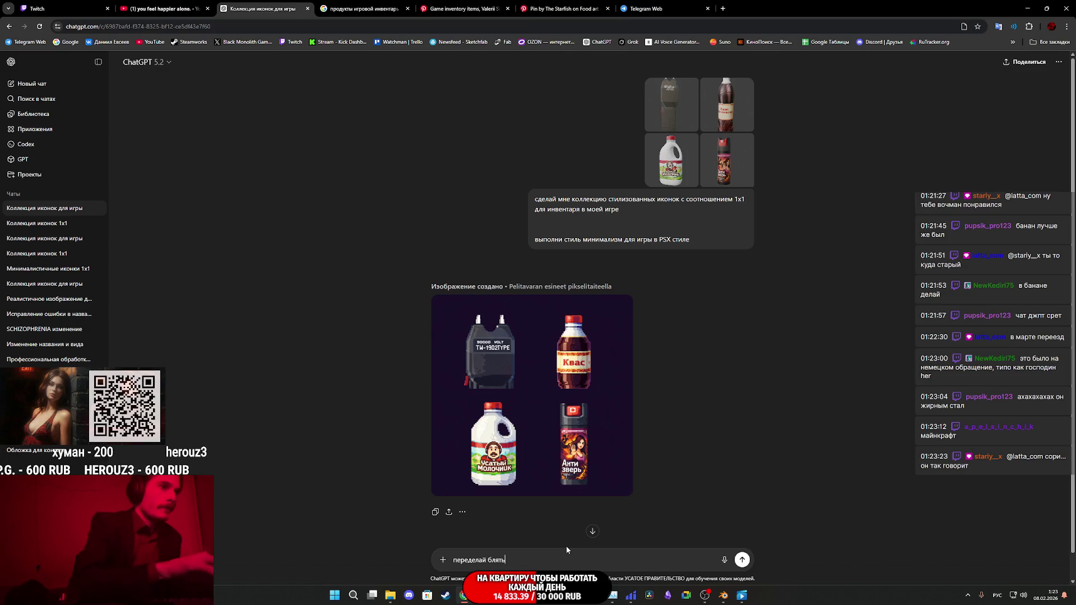
key(Return)
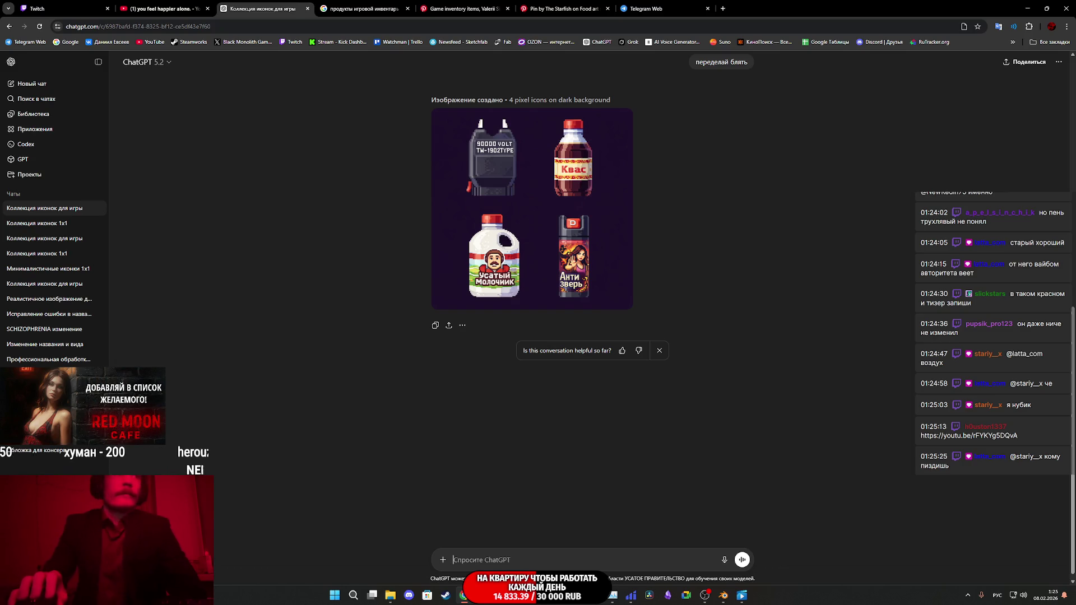
Step: View the redone stun gun, Квас, milk jug and spray icons full size, then scroll back to the original prompt
click(552, 238)
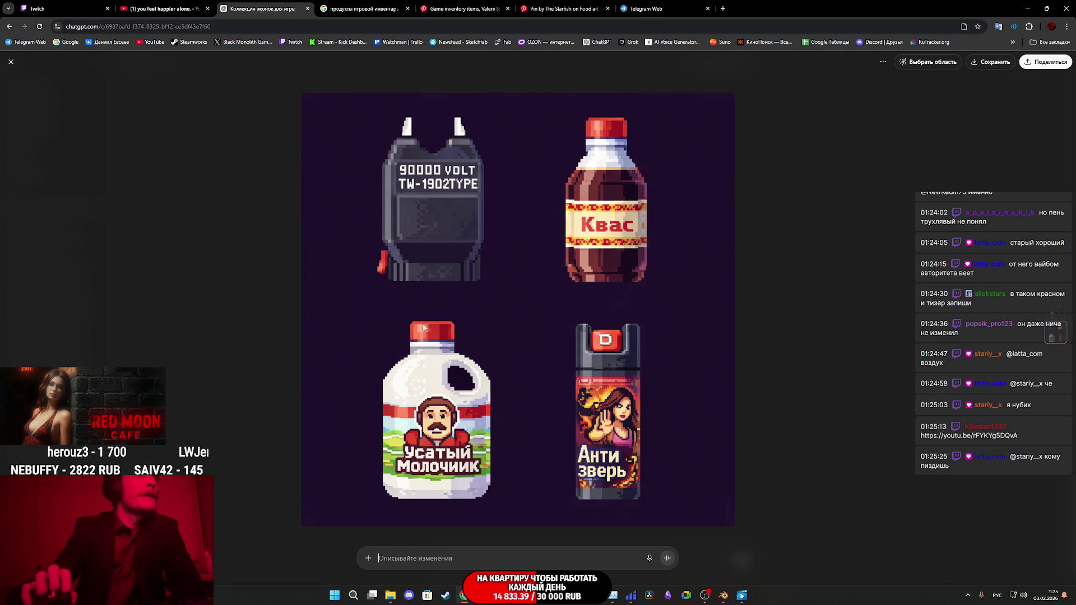
click(876, 224)
scroll(603, 189, up, 5)
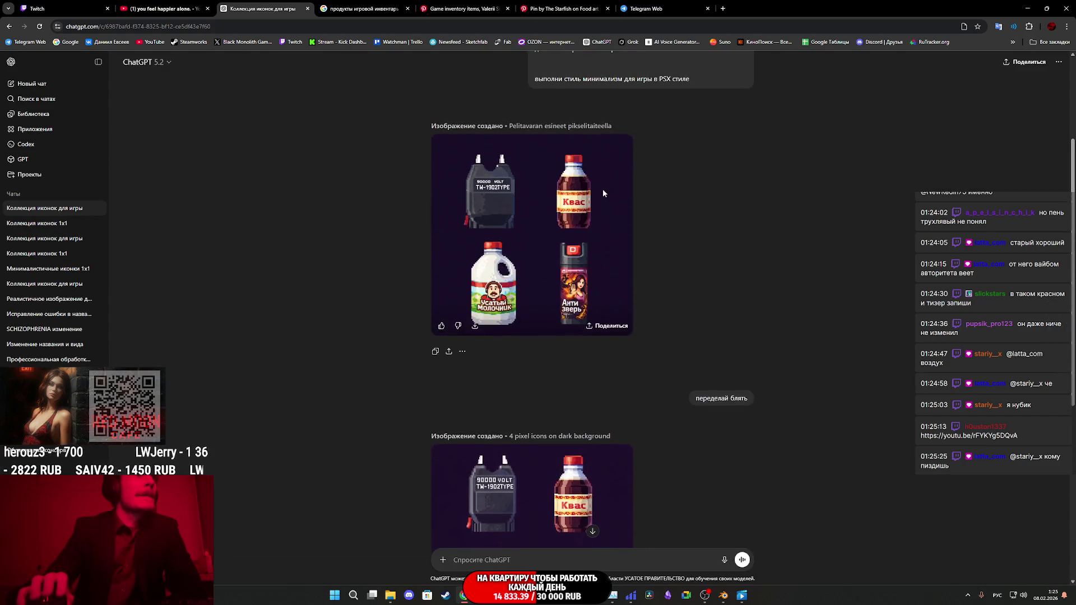
scroll(604, 193, up, 3)
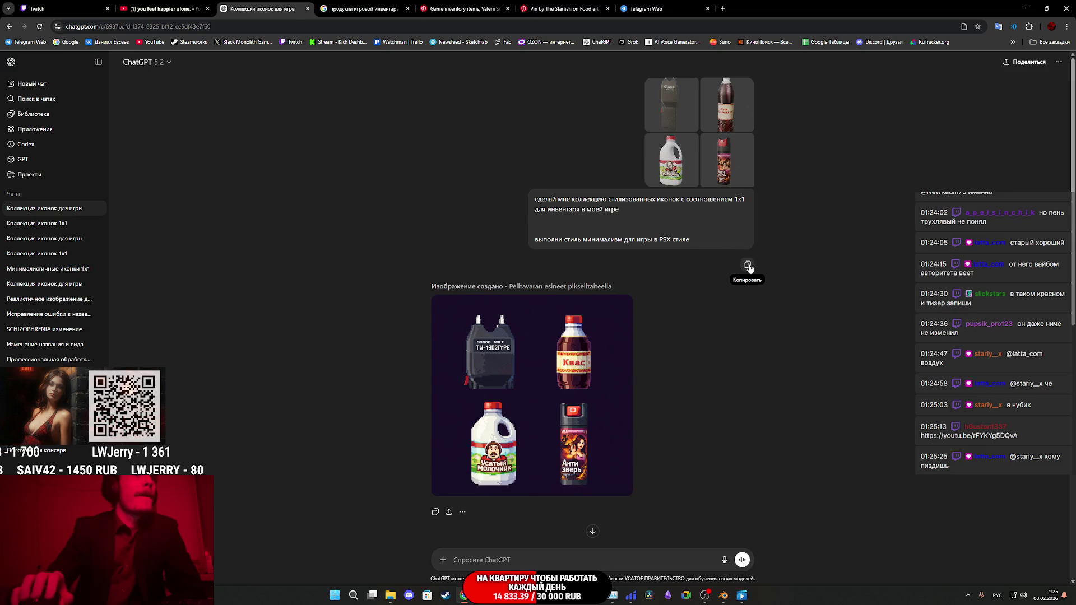
Step: In a new chat, paste the 1x1 icon prompt, change it to '3D PSX', attach four product photos, and send
click(50, 86)
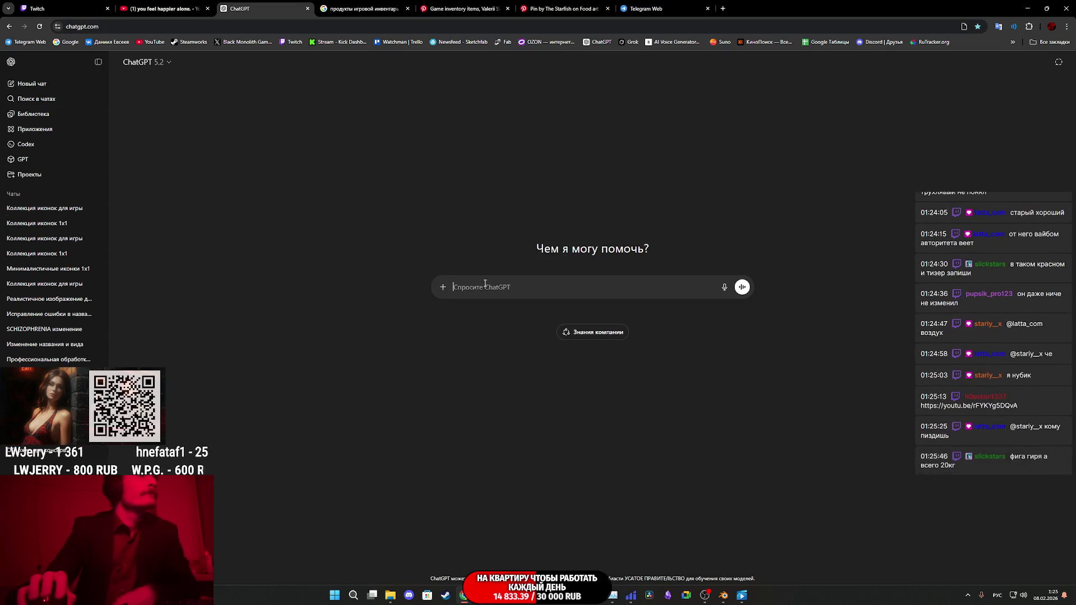
text(сделай мне коллекцию стилизованных иконок с соотношением 1x1 для инвентаря в моей игре выполни стиль минимализм для игры в PSX стиле)
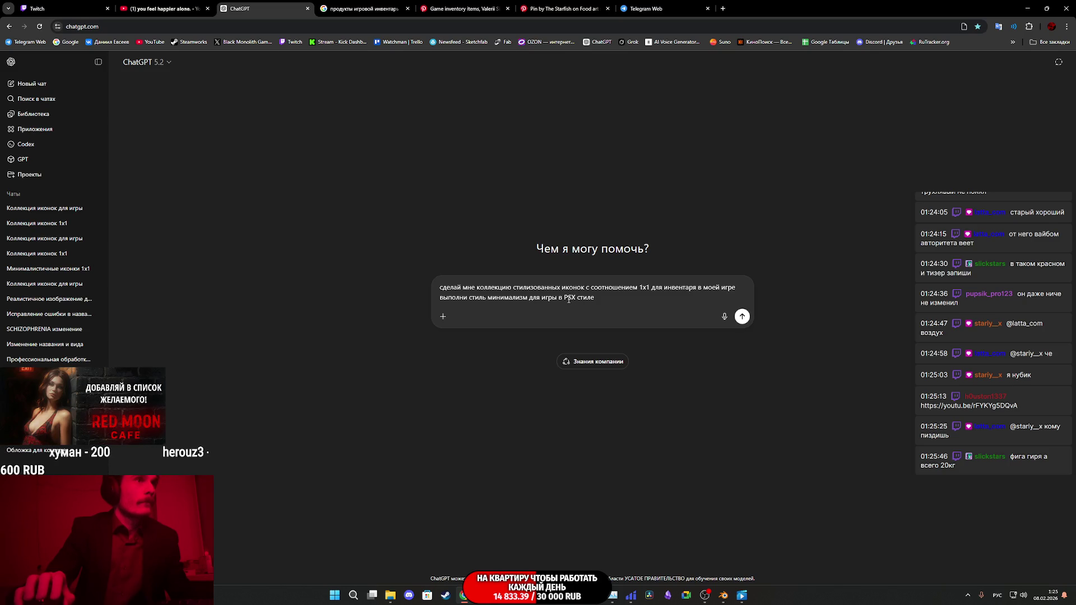
click(569, 299)
key(alt+shift)
text(d)
key(BackSpace)
text(D)
key(alt+shift)
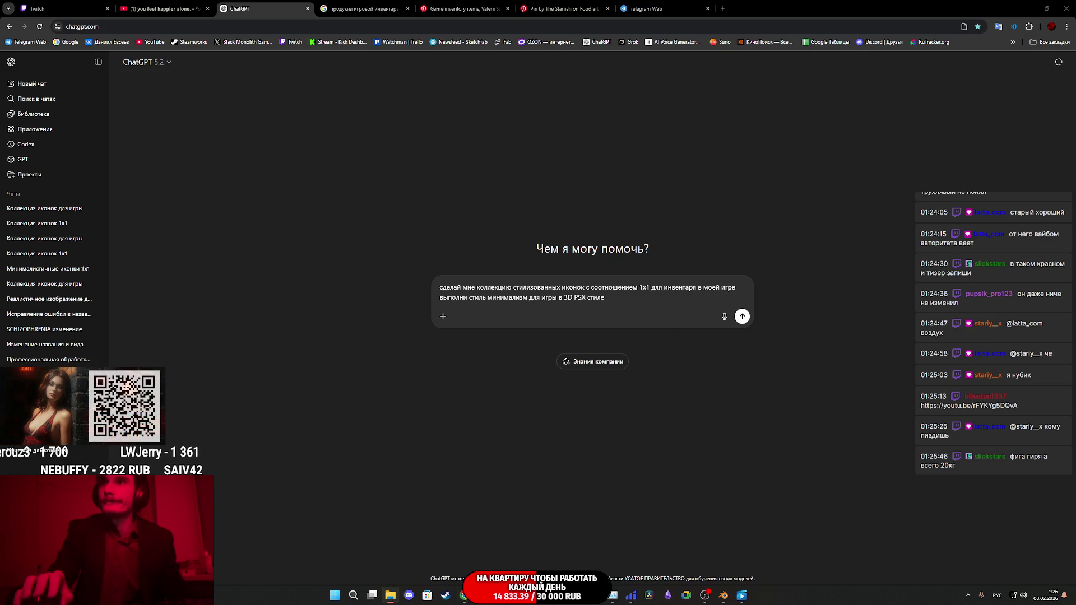
drag(696, 320, 720, 342)
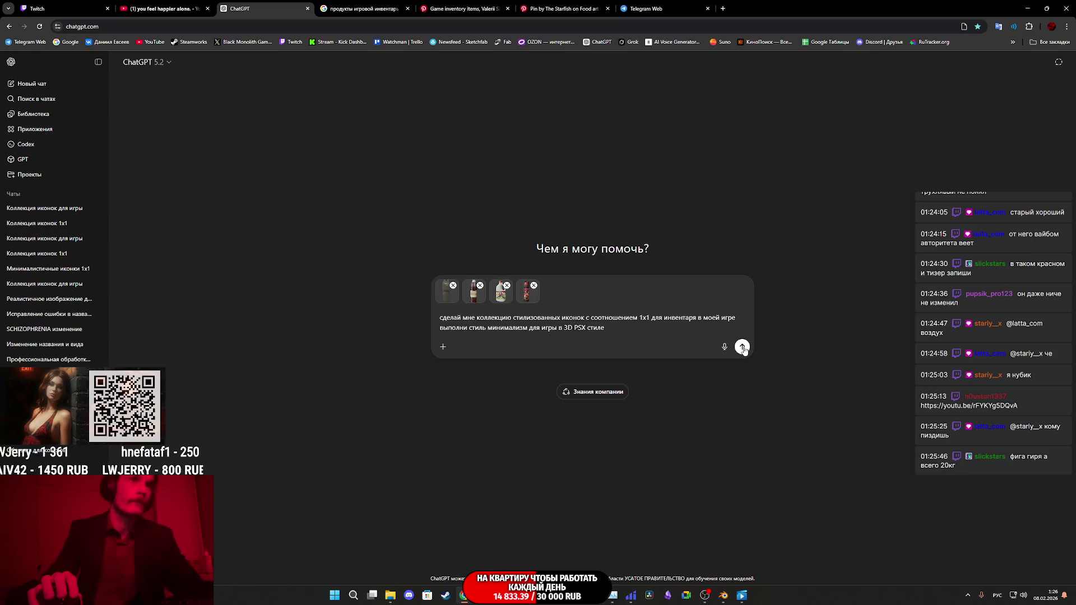
click(742, 348)
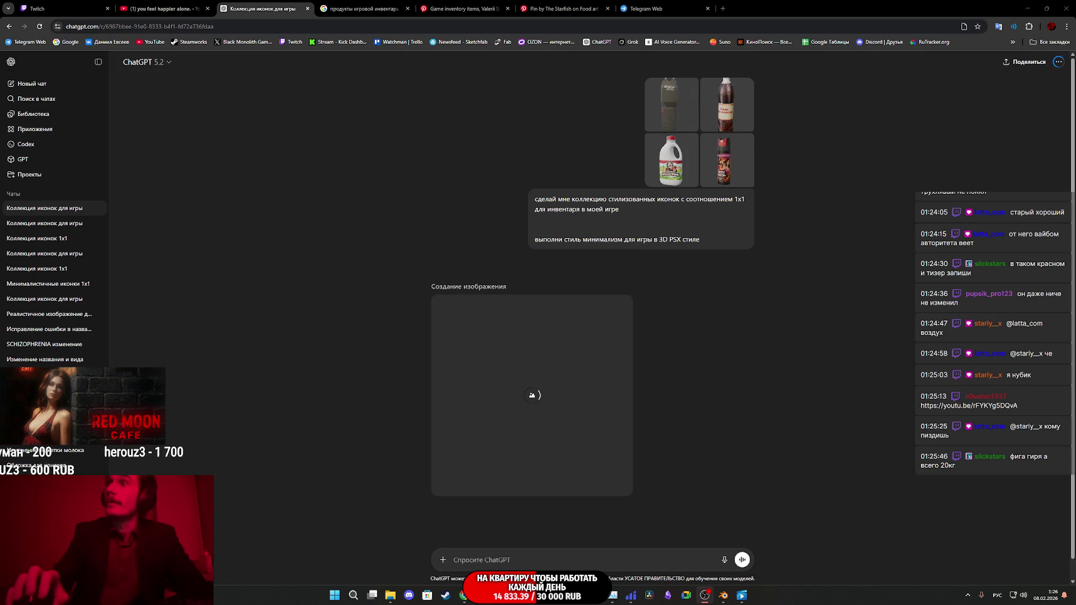
Step: Open the linked YouTube video, then close the YouTube and Telegram Web tabs
click(724, 8)
text(https://youtu.be/rFYKYg5DQvA)
key(Return)
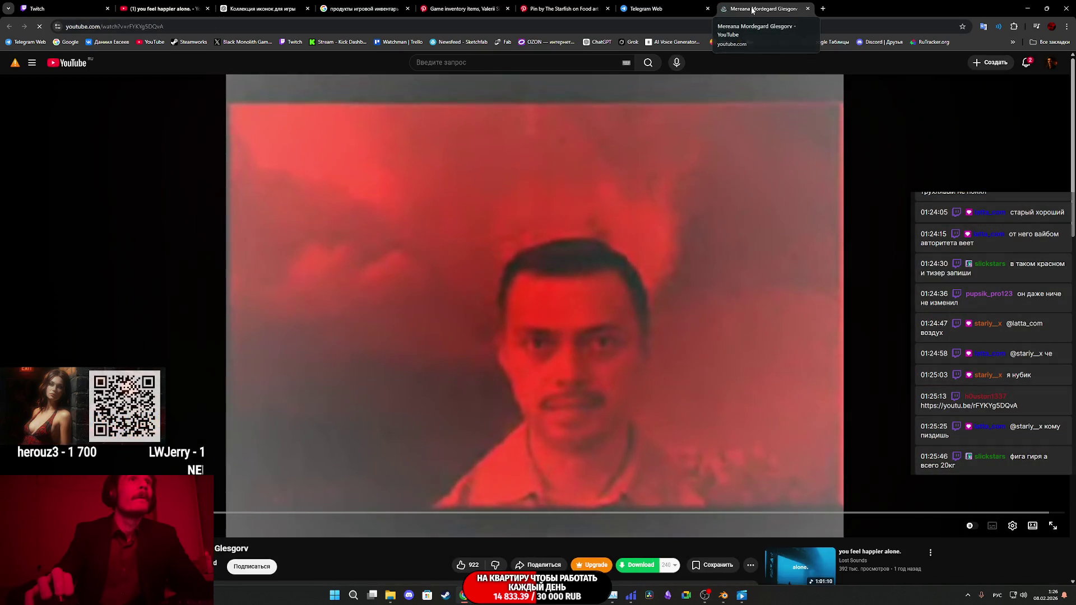
middle_click(751, 10)
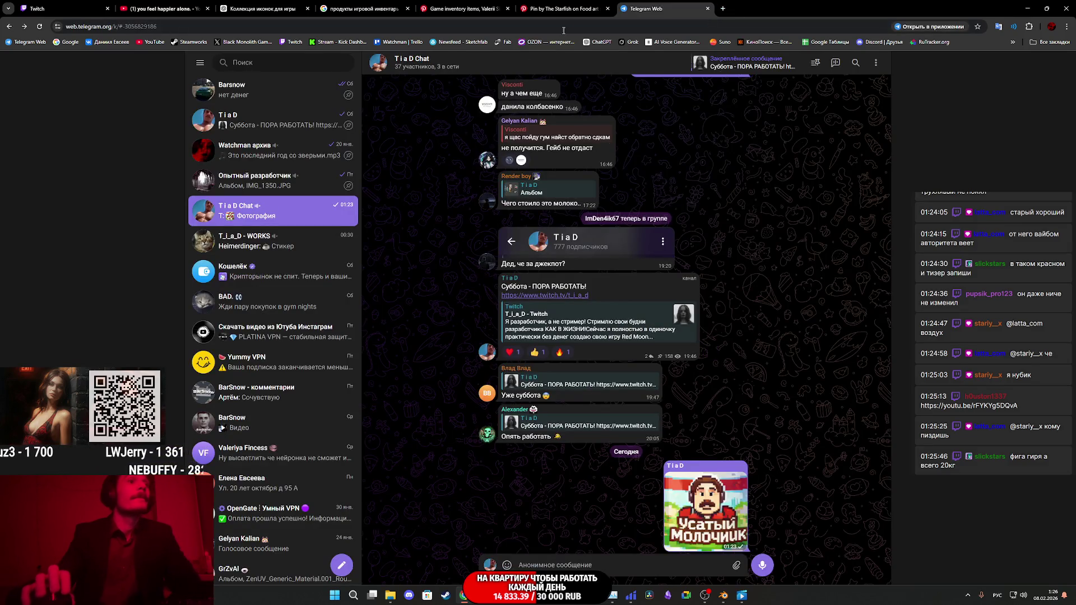
middle_click(632, 8)
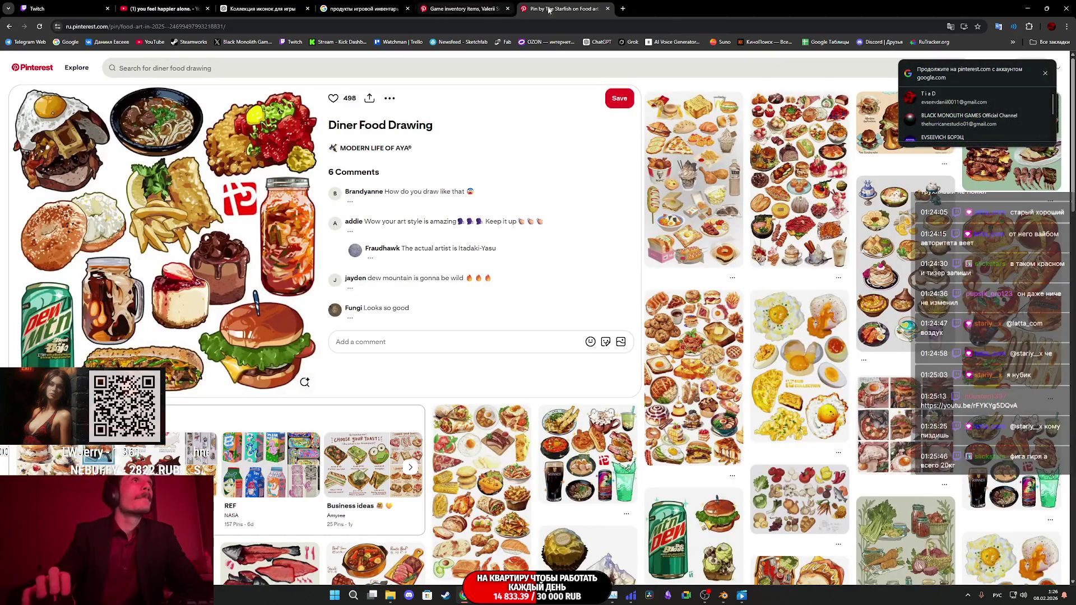
Step: Look through the Game inventory items pin, close the grocery image-search tab, and go to the Twitch dashboard
click(448, 4)
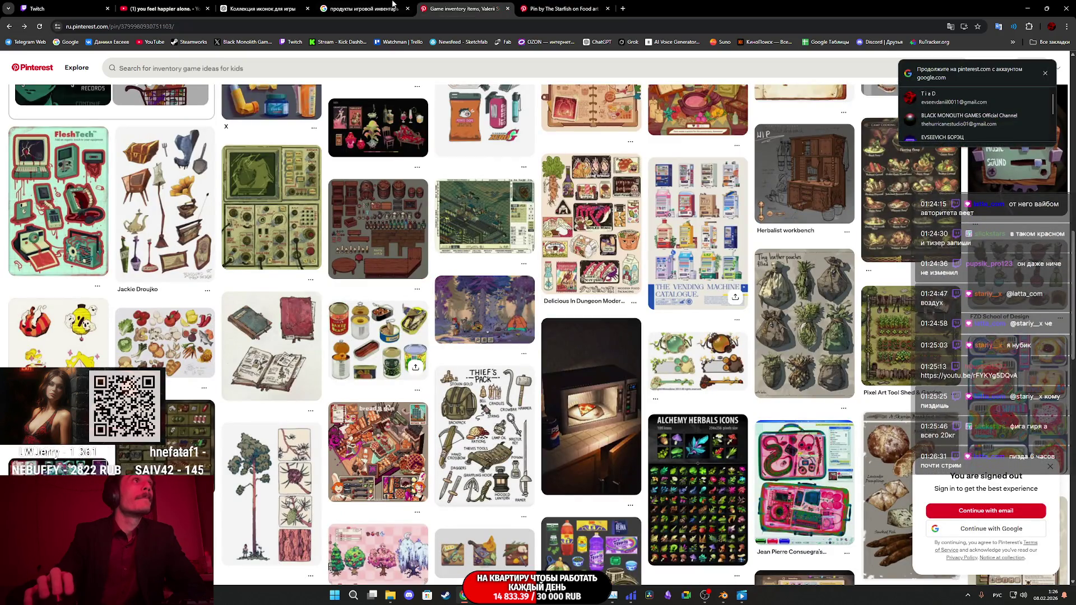
click(403, 4)
key(ctrl+w)
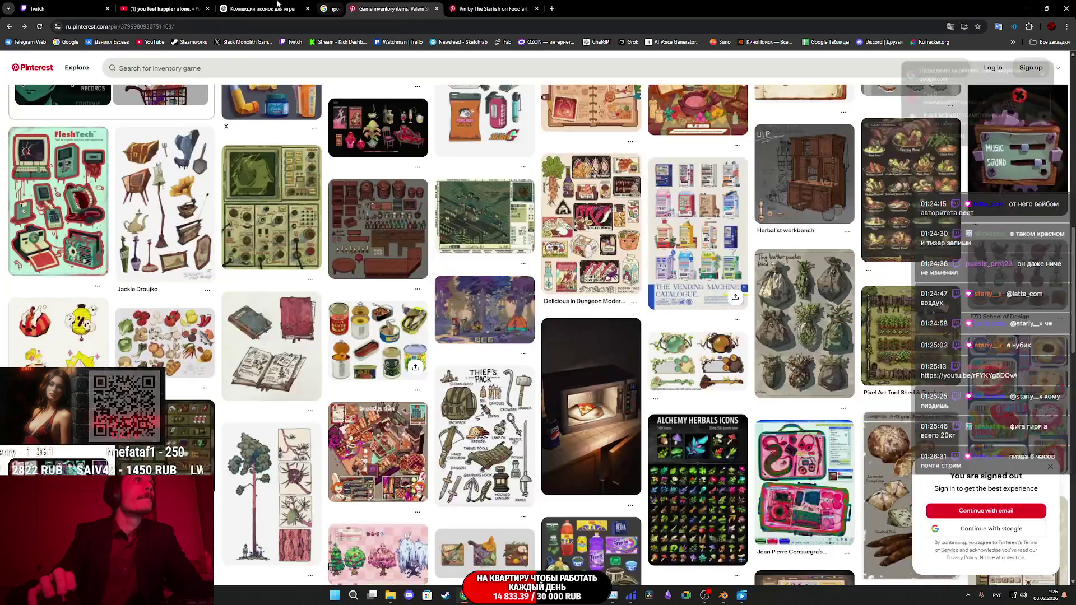
click(163, 8)
click(81, 8)
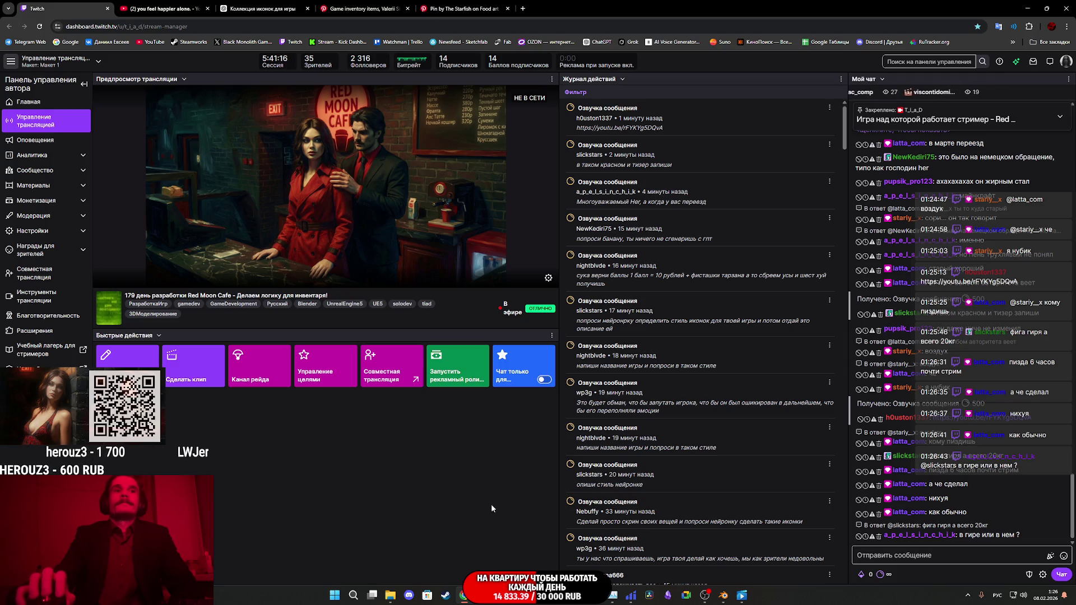
Step: Back in the ChatGPT icon chat, view the PSX grid: stun gun, Квас, Усатый jug, Анти Зверь spray
click(261, 8)
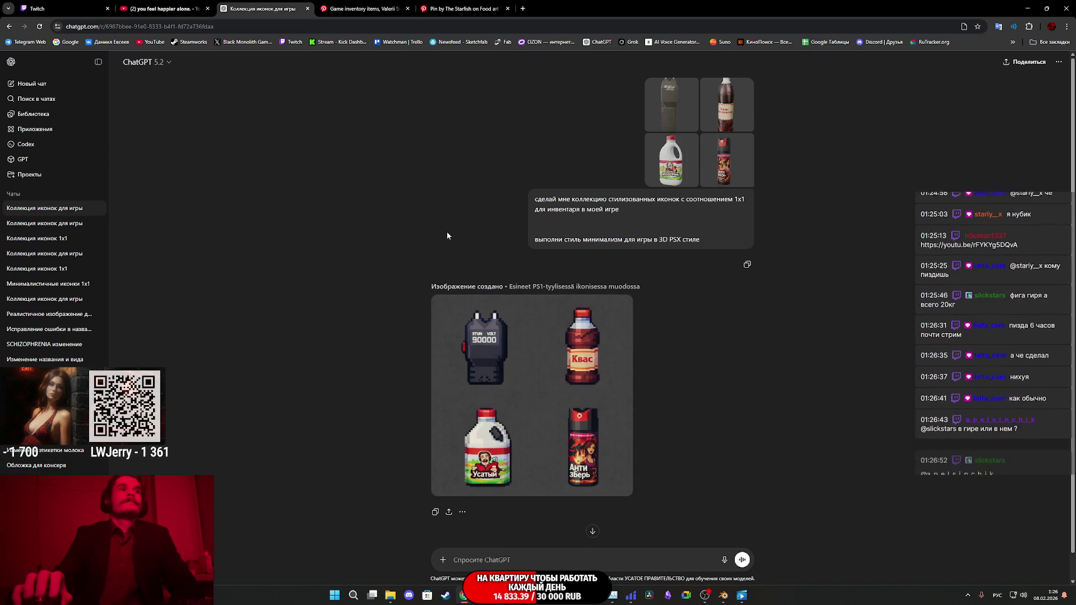
click(530, 383)
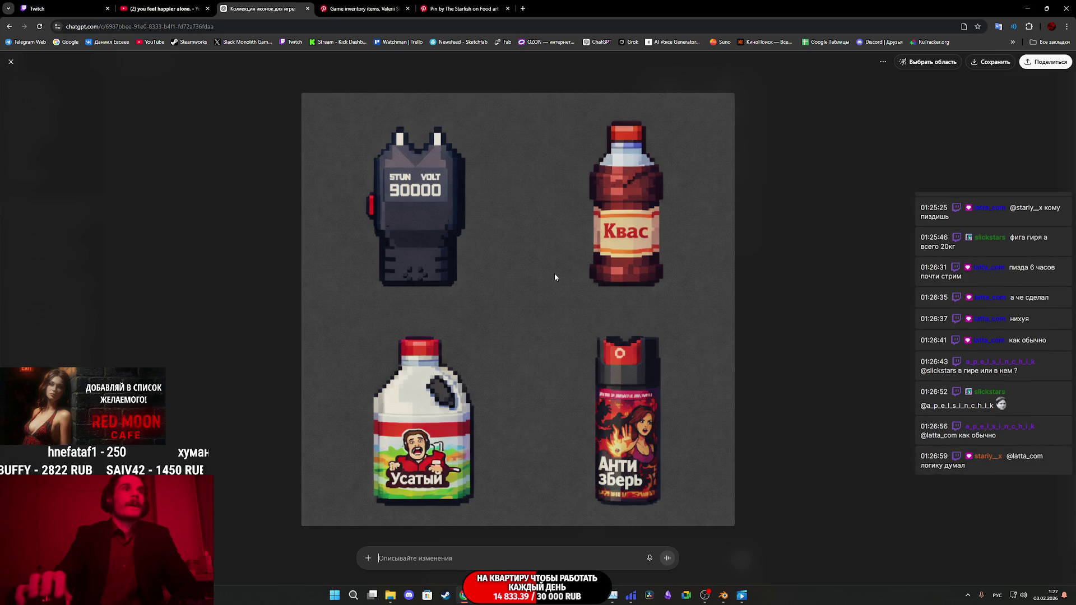
click(759, 388)
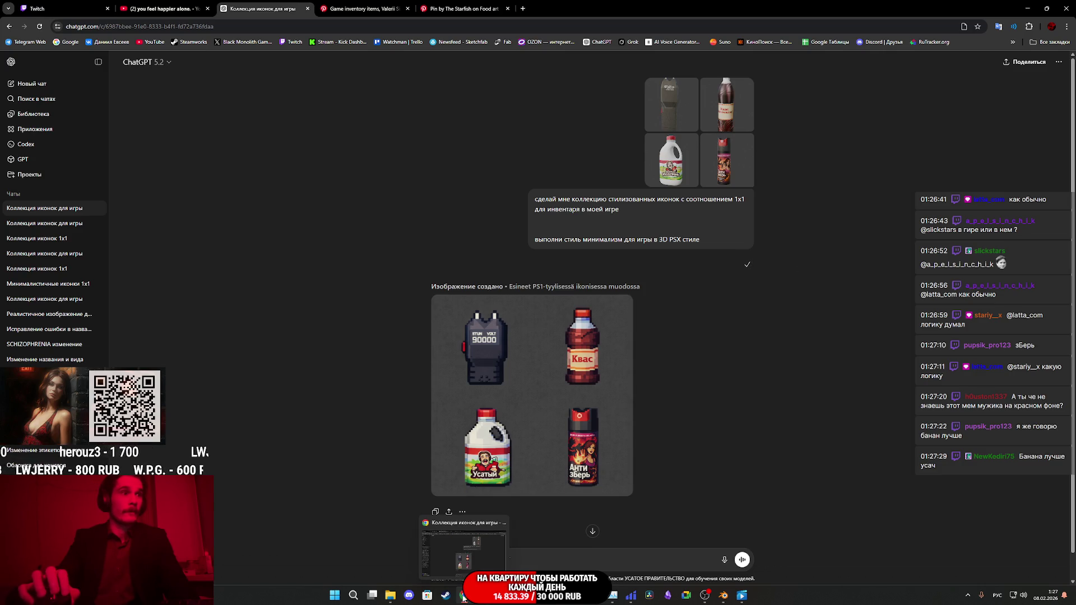
click(1067, 26)
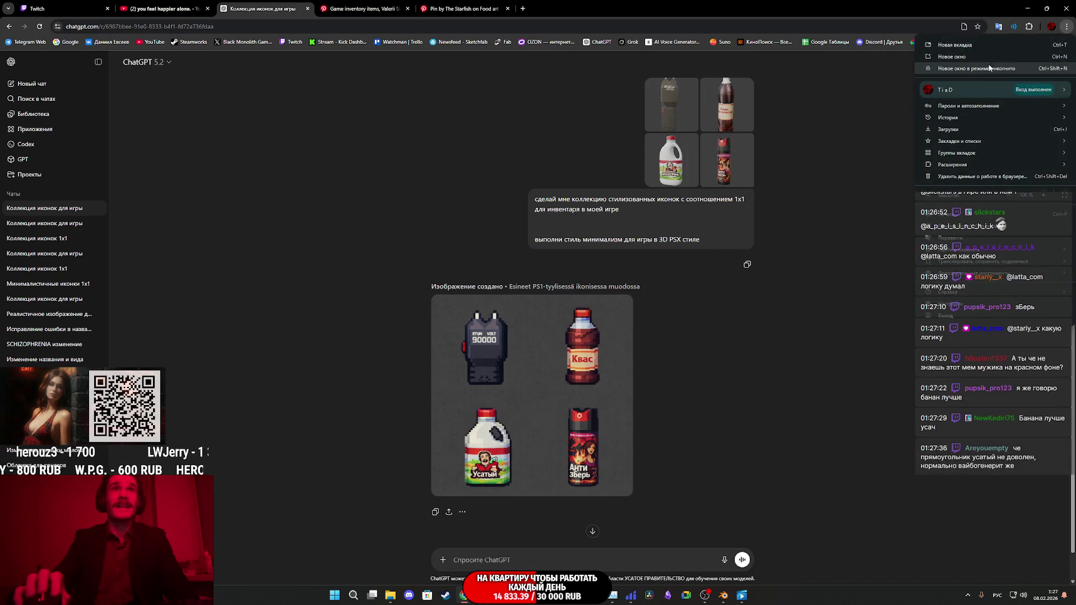
Step: Load the Arena bookmark in a new Chrome incognito window
click(953, 68)
click(1051, 43)
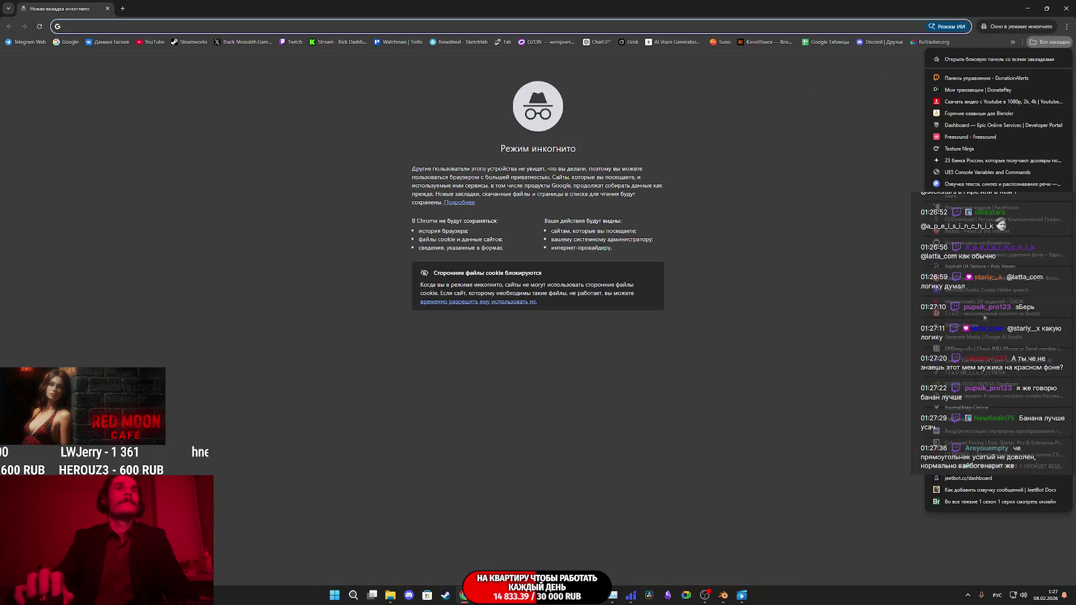
click(968, 425)
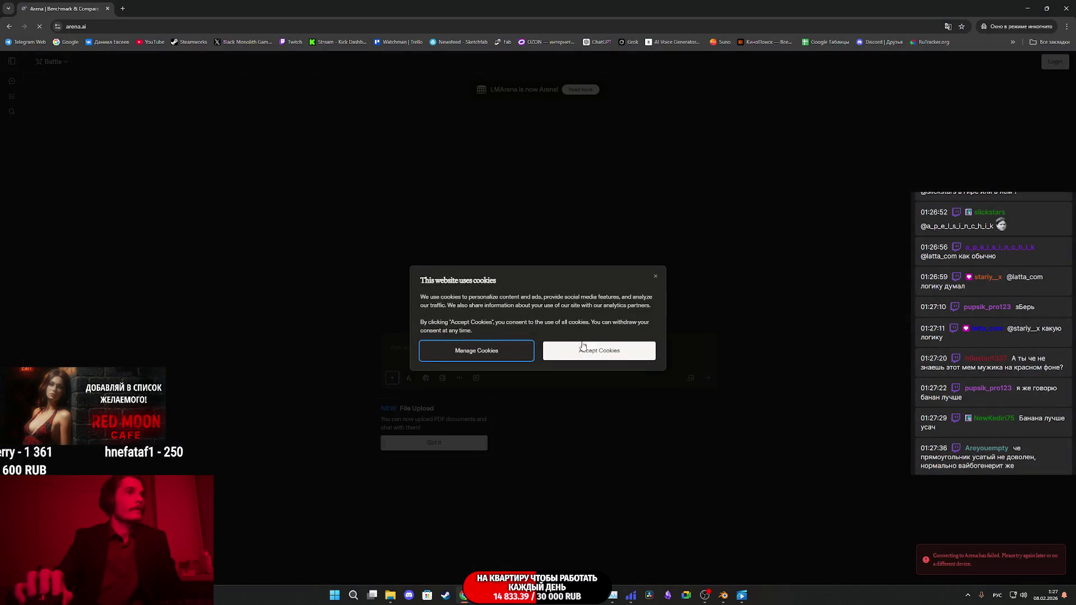
Step: Accept cookies and set Arena to Image mode, Side by Side comparison, with a Gemini image model
click(597, 351)
click(443, 378)
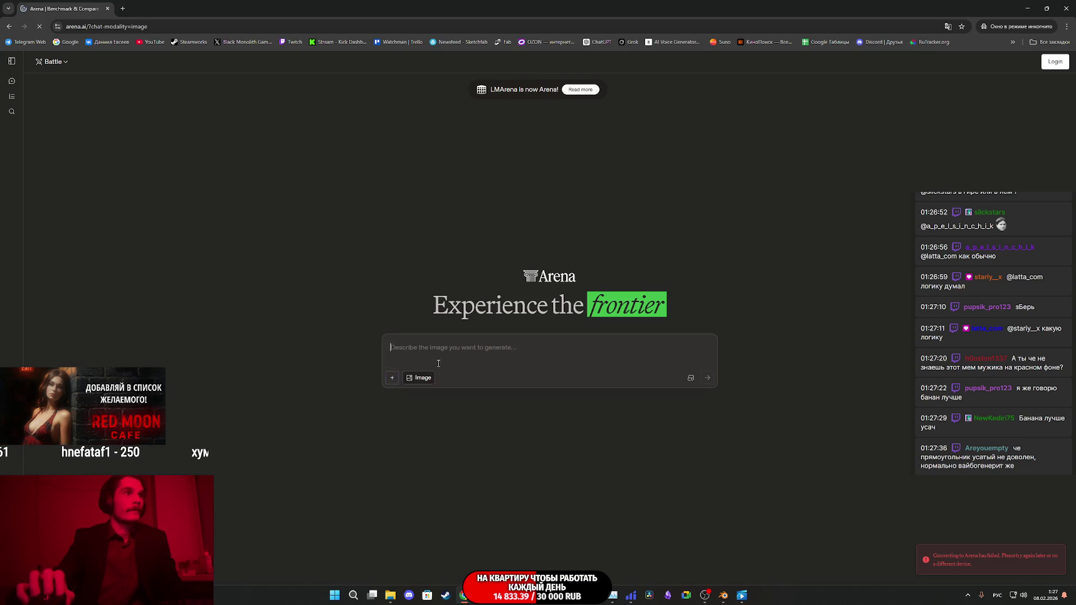
click(53, 62)
click(84, 111)
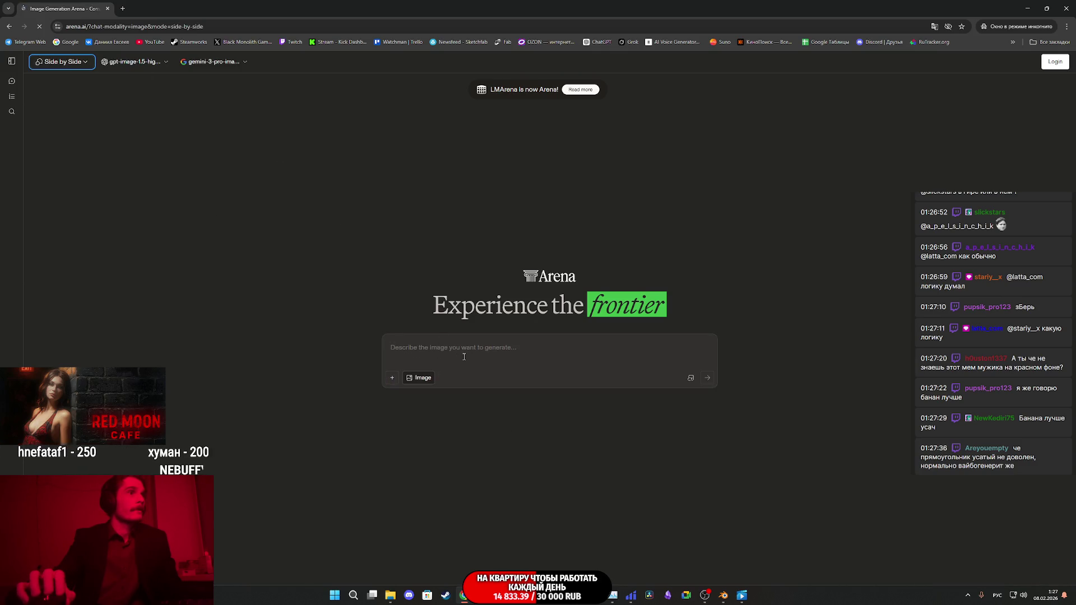
click(135, 62)
click(169, 163)
Step: Paste the PSX icon prompt, attach the four product photos, submit, and accept the terms
click(441, 351)
key(ctrl+v)
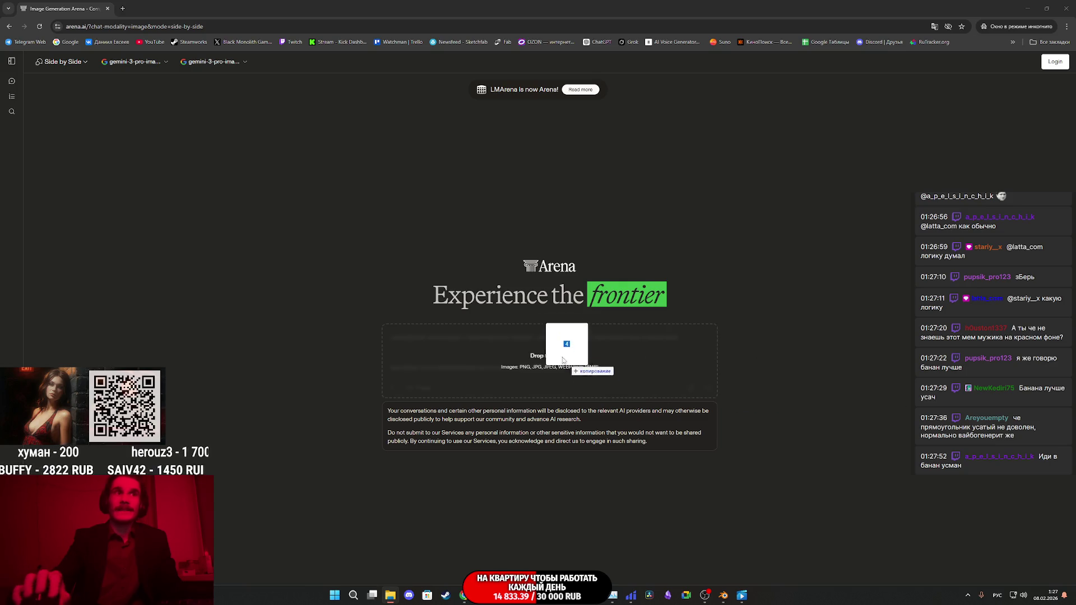
drag(570, 353, 556, 368)
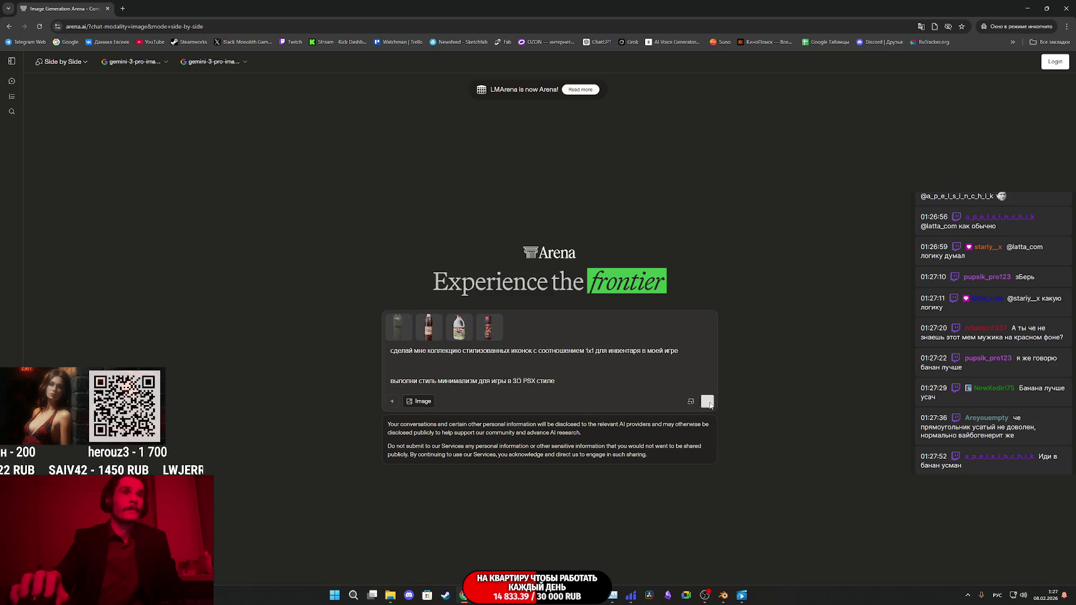
click(708, 403)
click(641, 381)
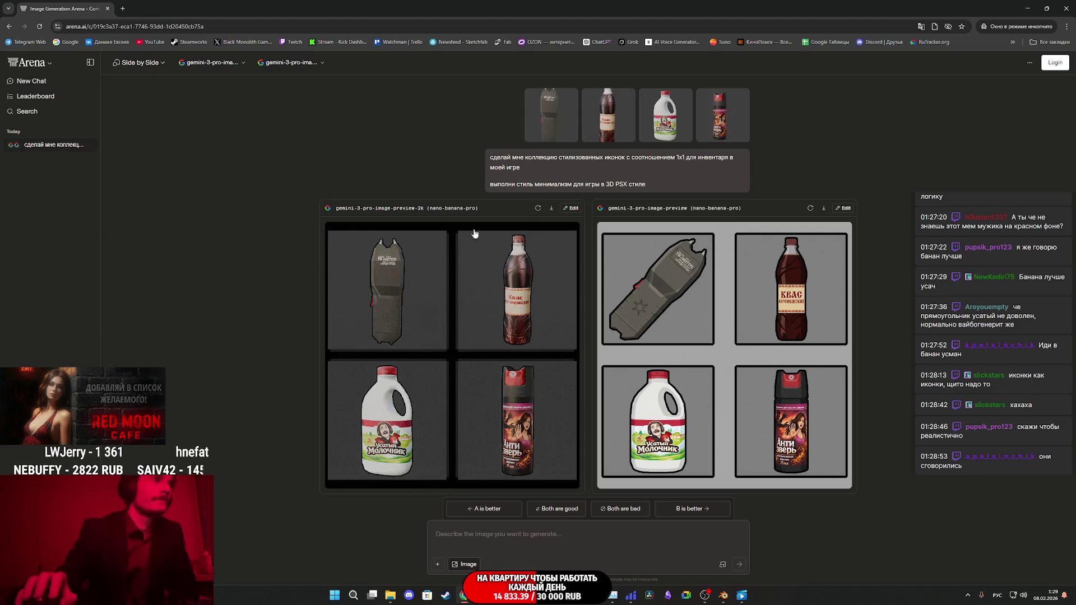
Step: Enlarge the left model's icon grid to inspect the stun gun, kvass, milk jug and spray, then close it
click(449, 353)
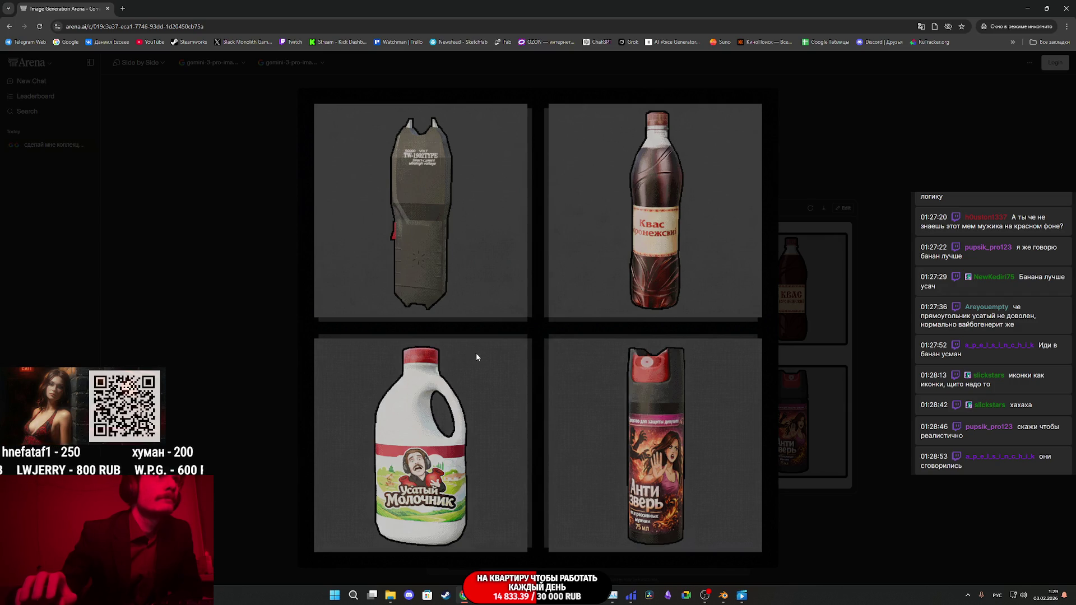
click(864, 338)
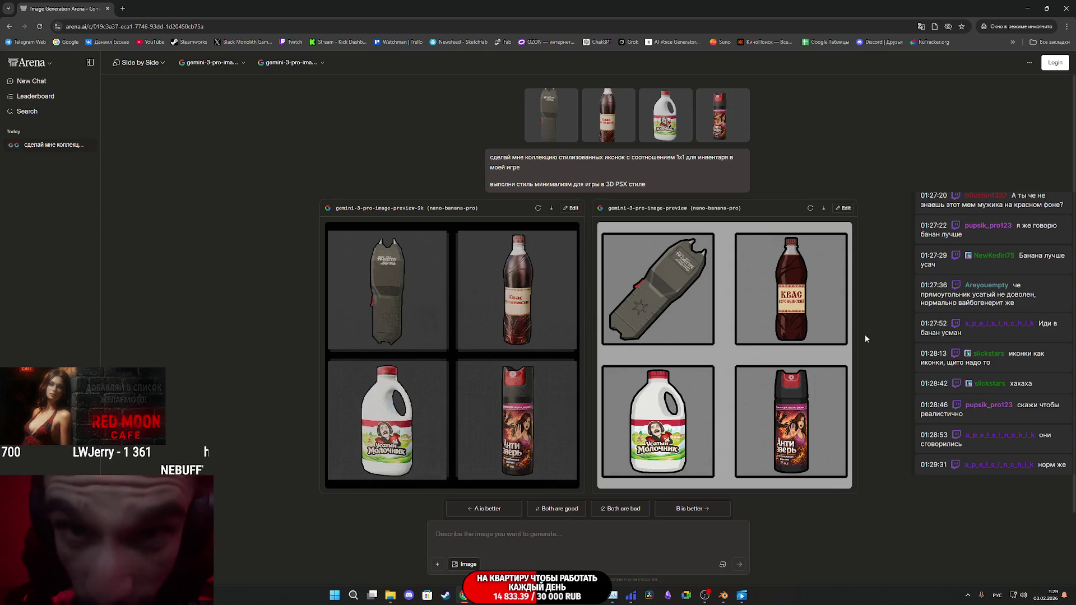
Step: Send 'мне нужна вот такая стилистика' with the pasted Arena icon grid as the style reference
text(ужна )
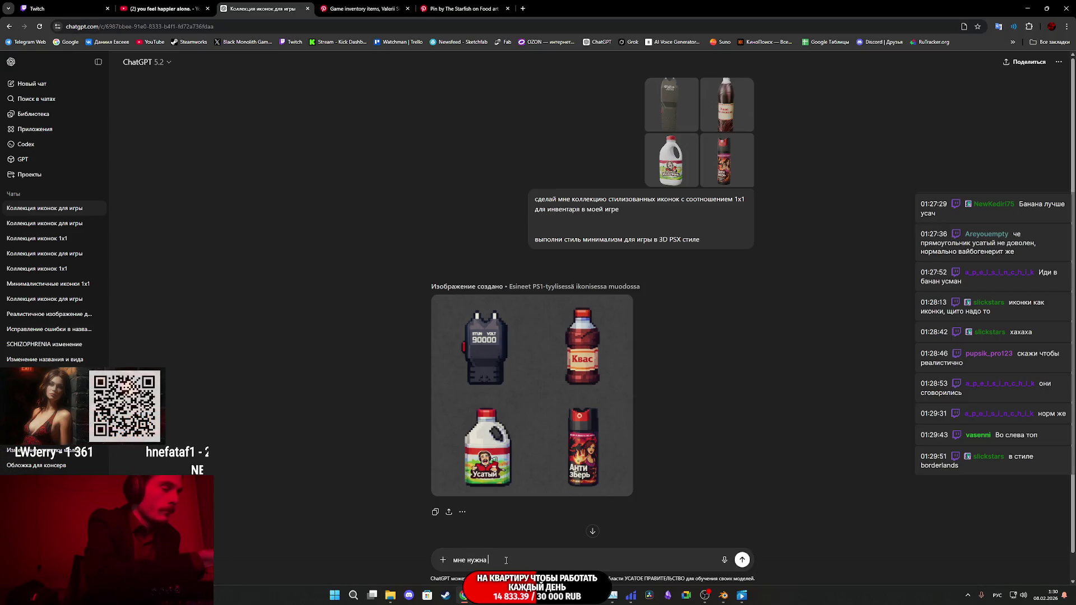
text(вот така)
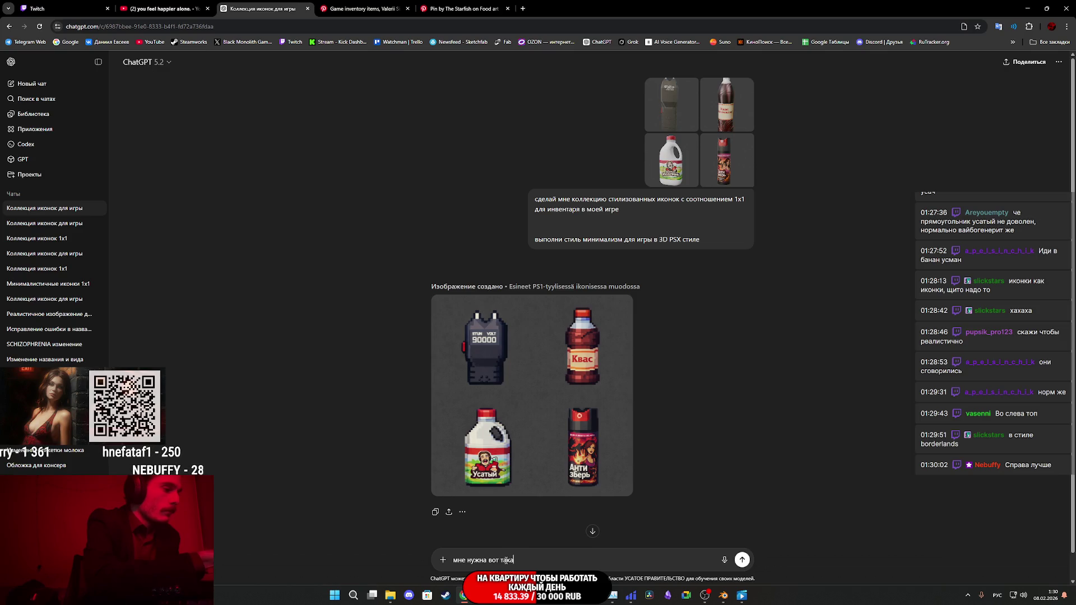
text(я стилистика)
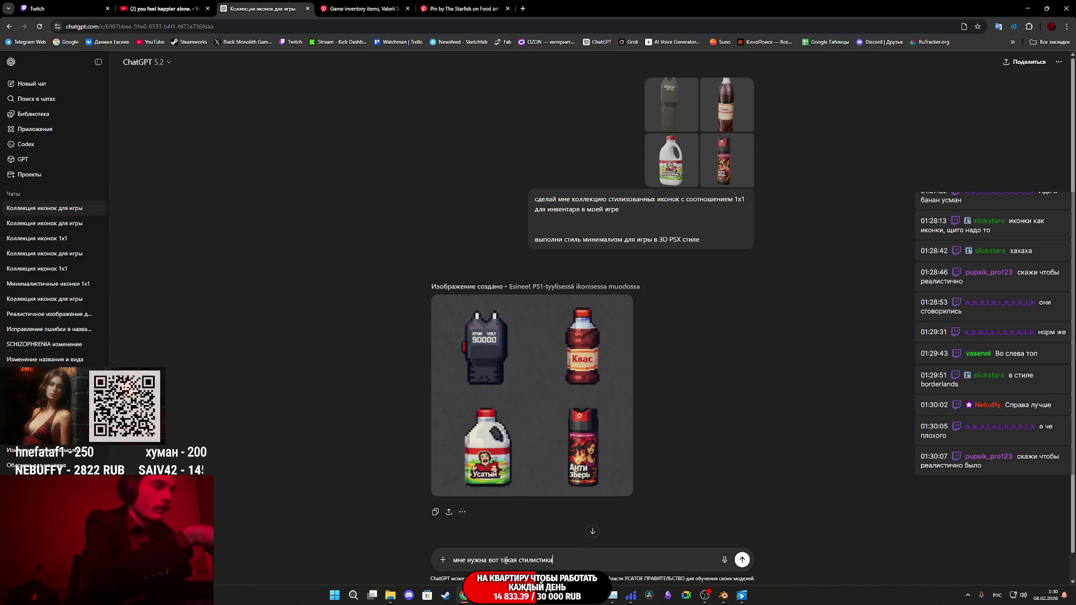
key(ctrl+v)
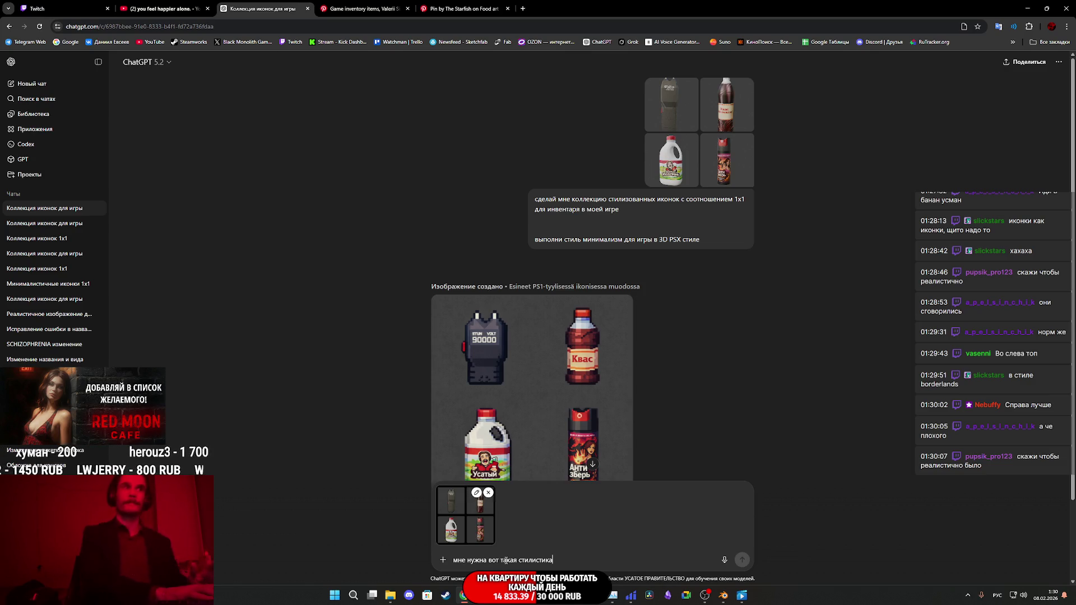
key(Return)
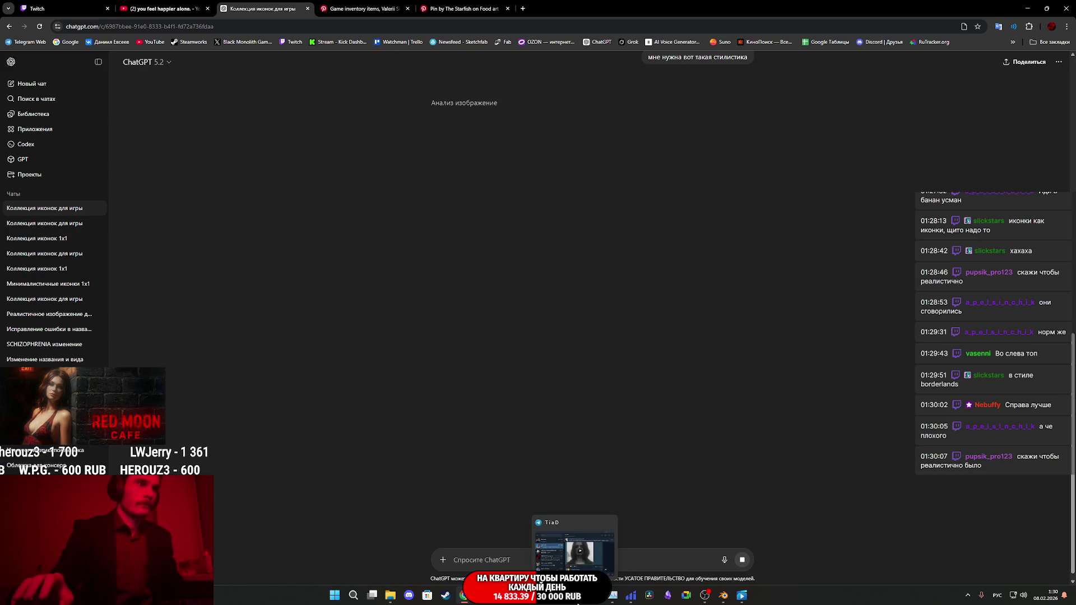
Step: Return to the Arena incognito window and close the enlarged image
mouse_move(464, 595)
click(515, 547)
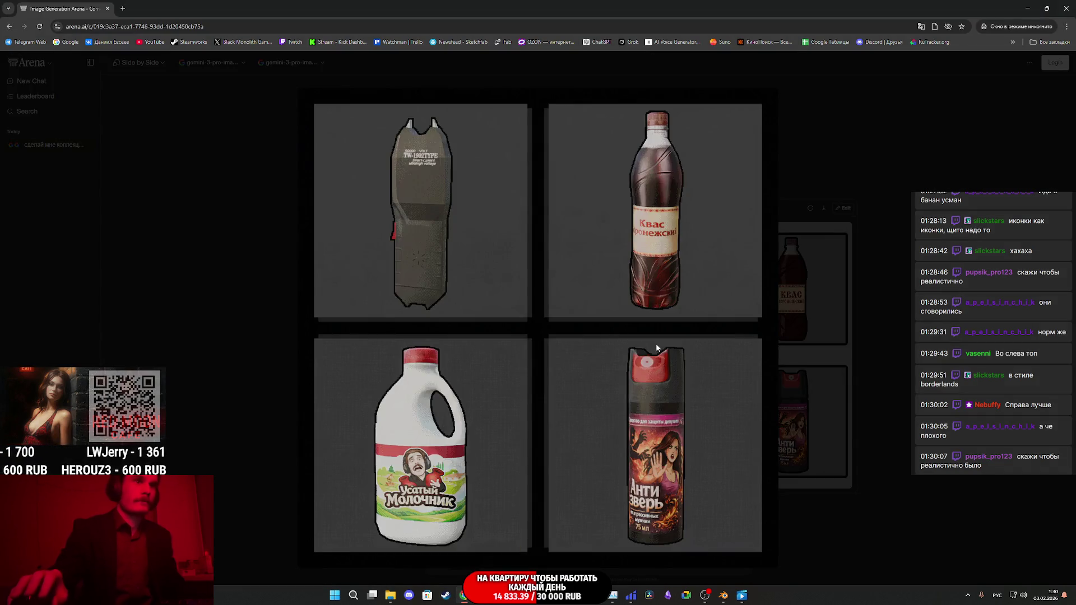
click(867, 341)
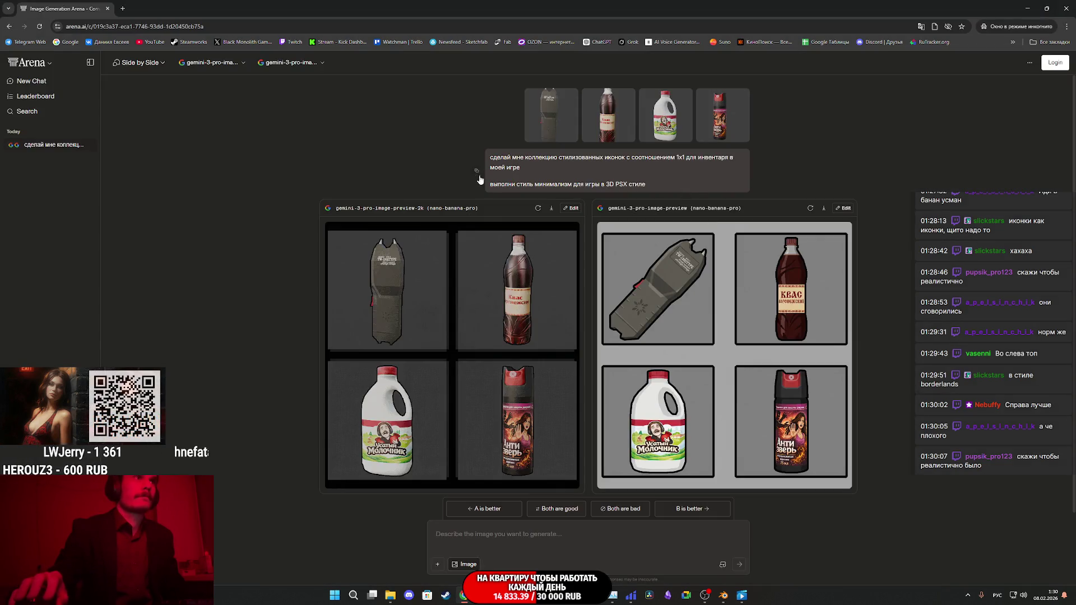
Step: Resubmit the icon prompt with 'реализм' instead of minimalism, attaching the four item images
click(478, 174)
click(503, 519)
text(сделай мне коллекцию стилизованных иконок с соотношением 1x1 для инвентаря в моей игре   выполни стиль минимализм для игры в 3D PSX стиле)
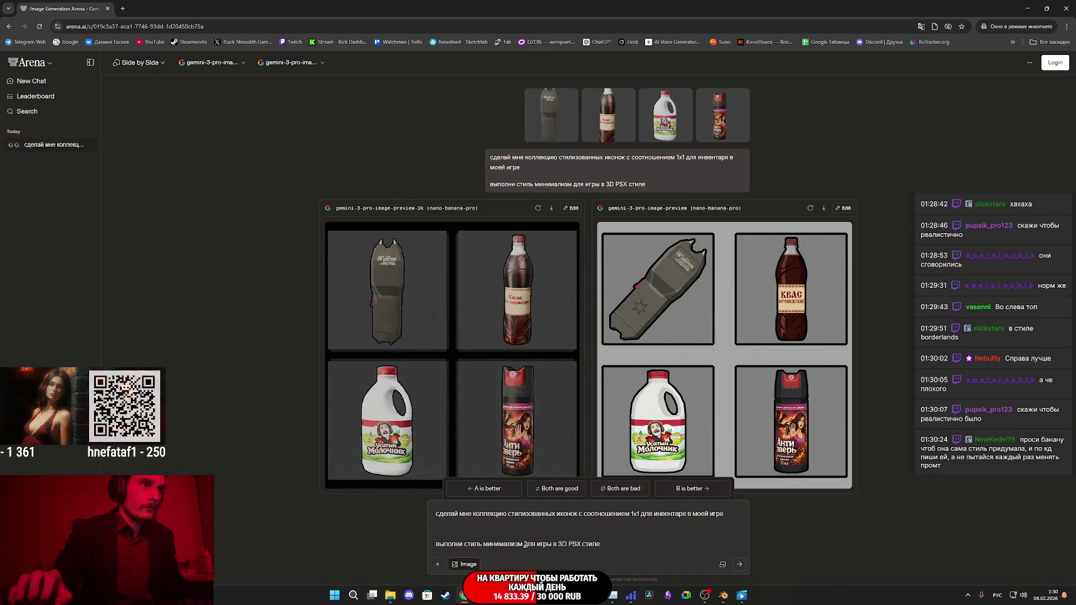
text(реализм)
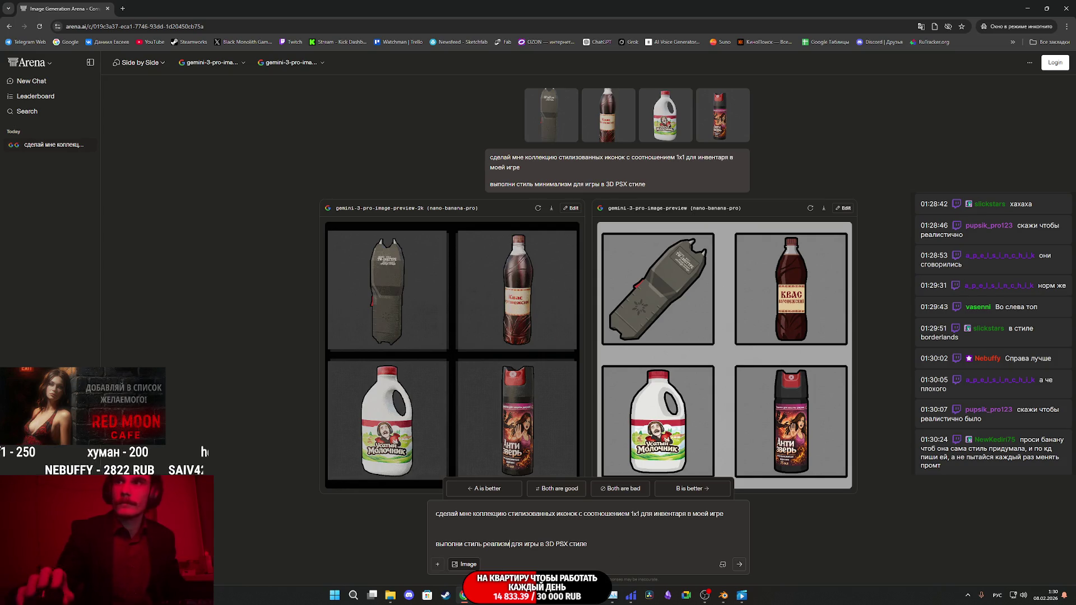
drag(494, 471, 559, 537)
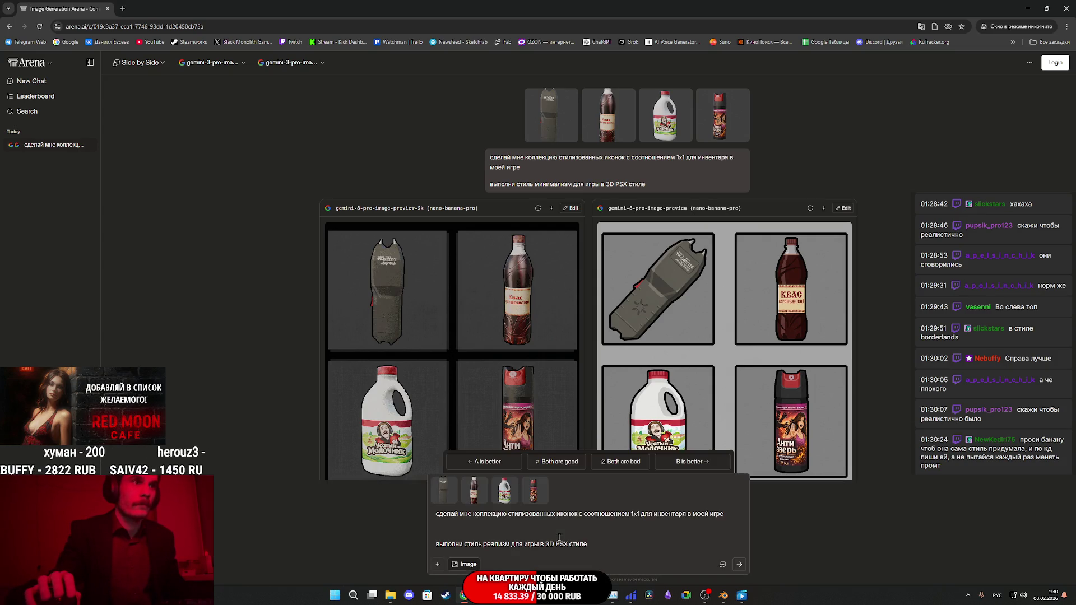
click(740, 565)
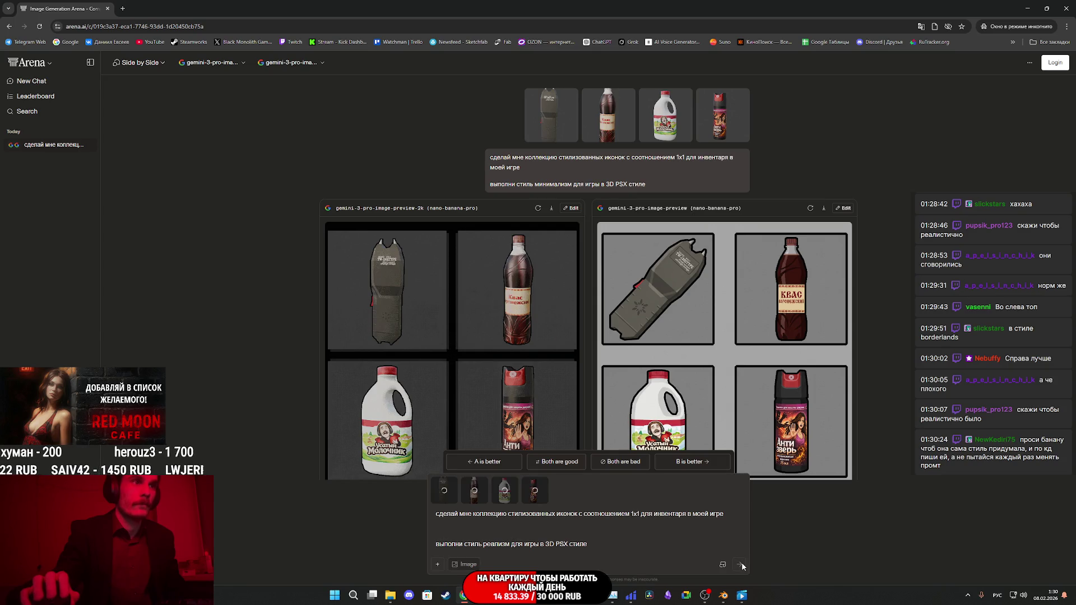
mouse_move(464, 596)
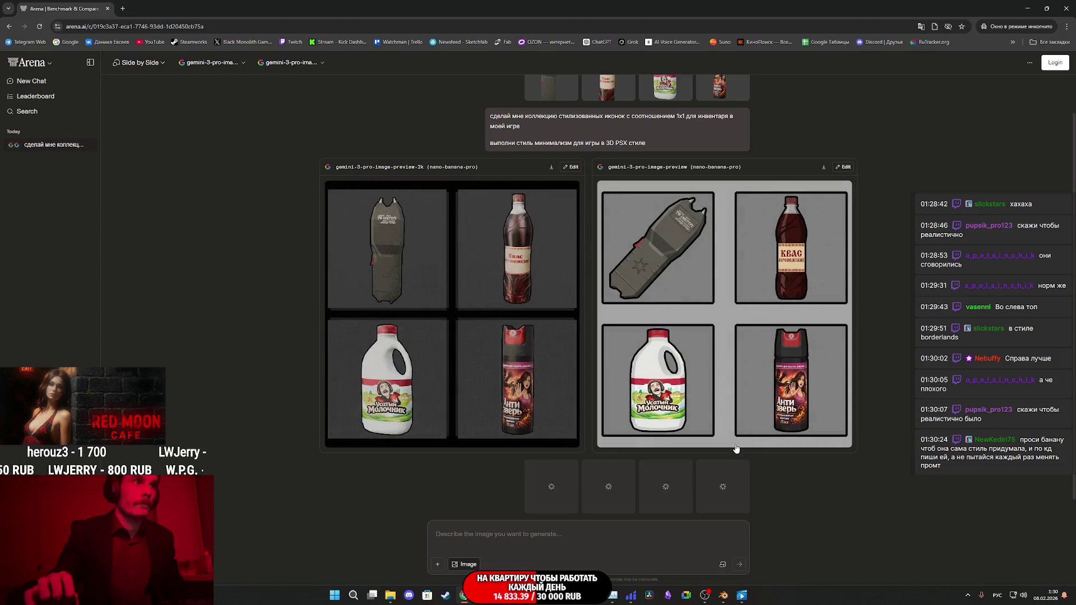
click(418, 537)
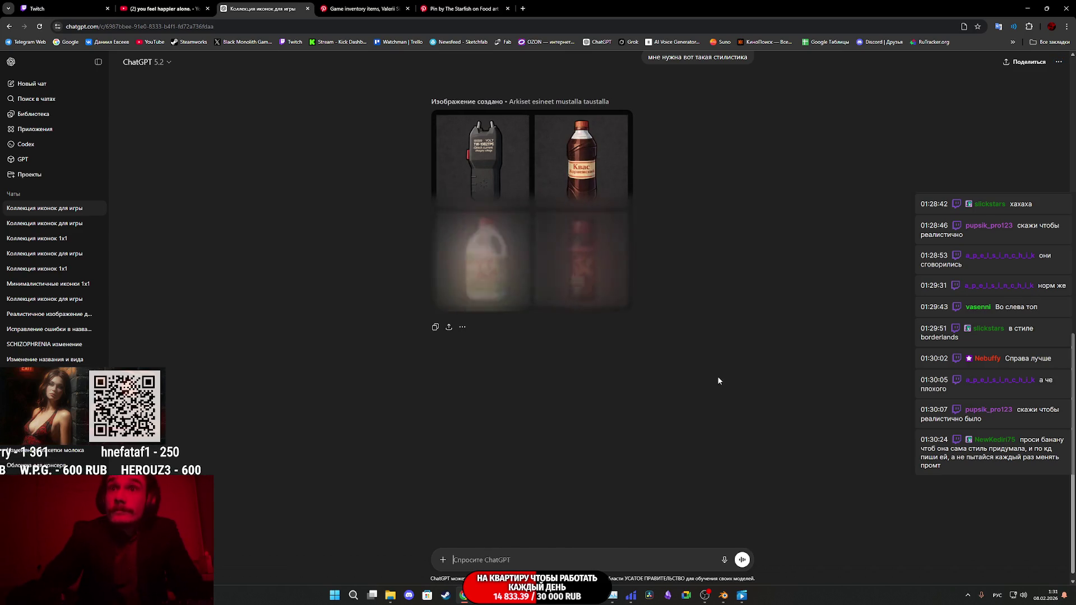
Step: View the earlier generated icon set full size, scroll up, then paste the icon prompt into a new chat
click(486, 233)
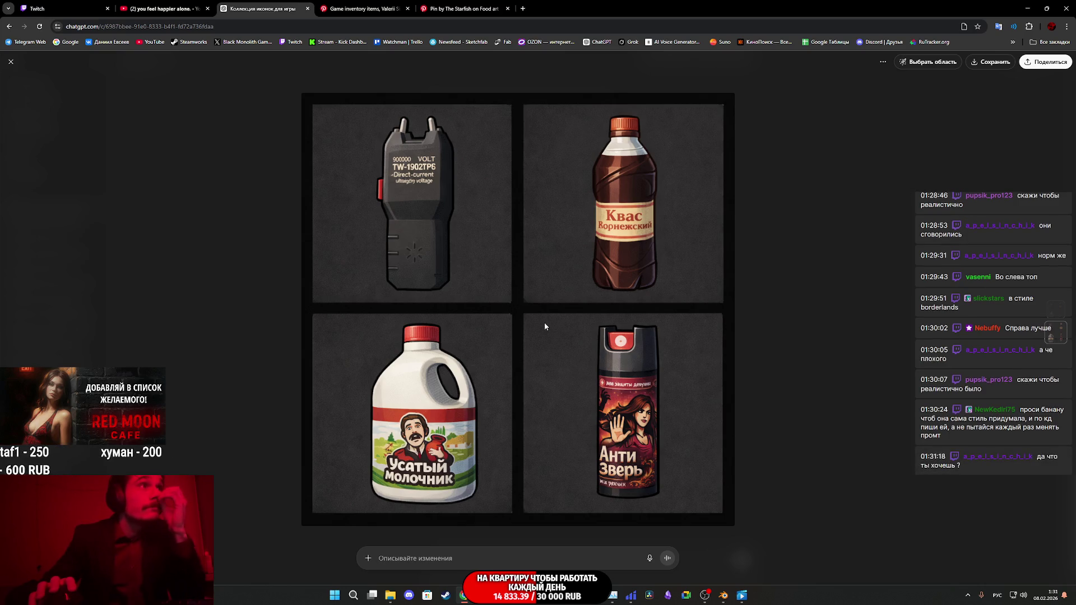
click(770, 364)
scroll(764, 356, up, 5)
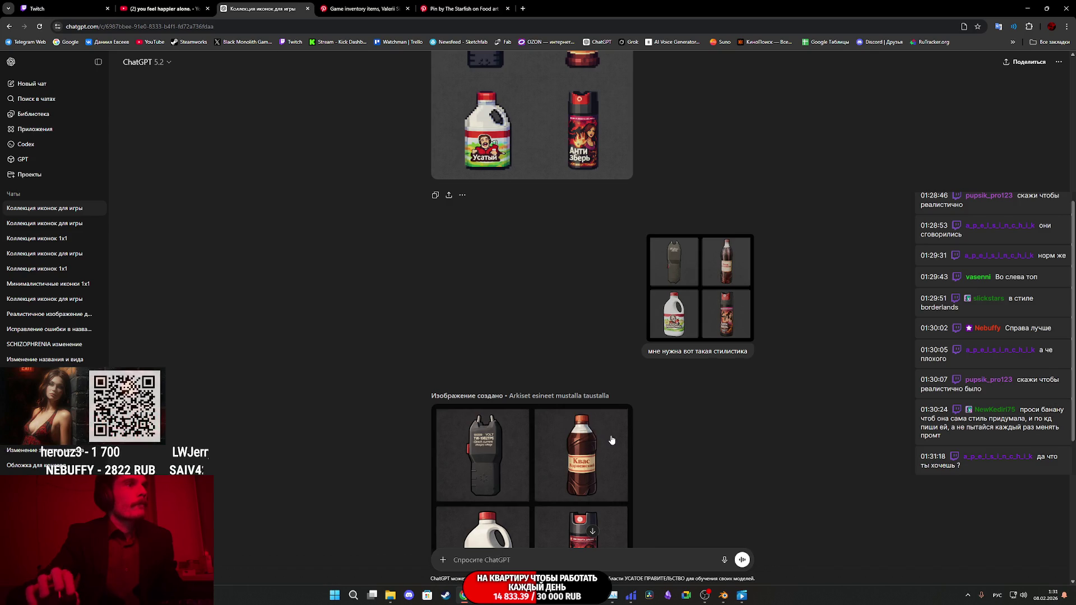
scroll(609, 441, up, 4)
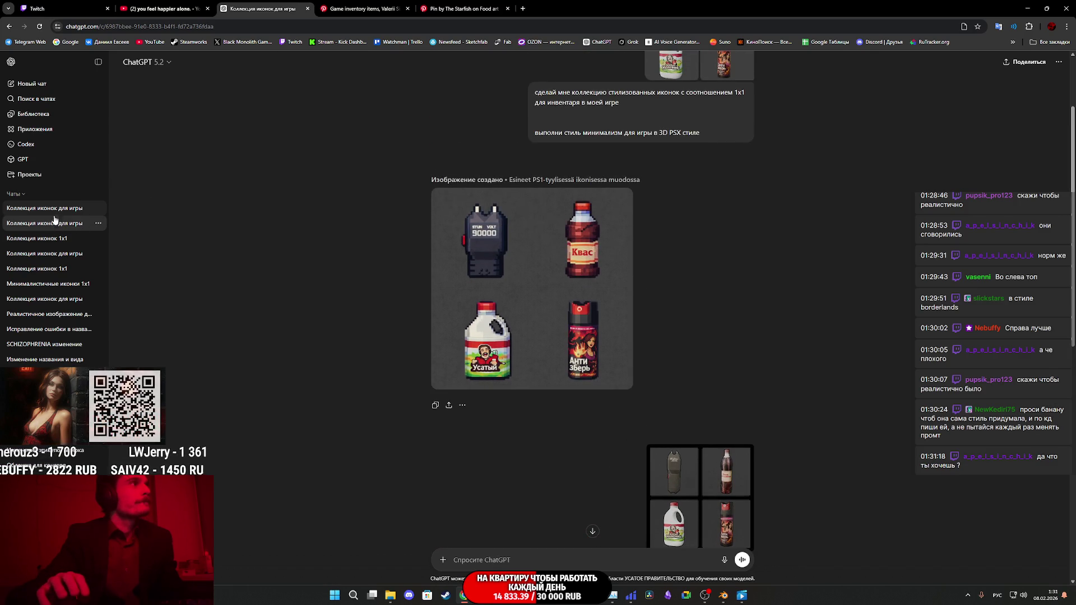
scroll(504, 213, up, 2)
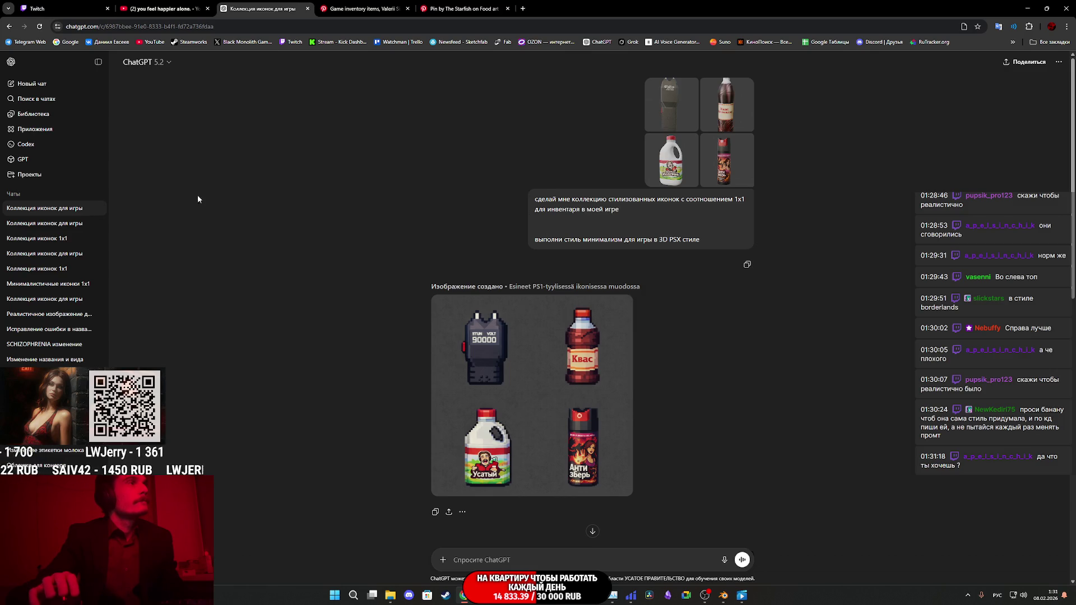
click(38, 87)
text(сделай мне коллекцию стилизованных иконок с соотношением 1x1 для инвентаря в моей игре выполни стиль минимализм для игры в 3D PSX стиле)
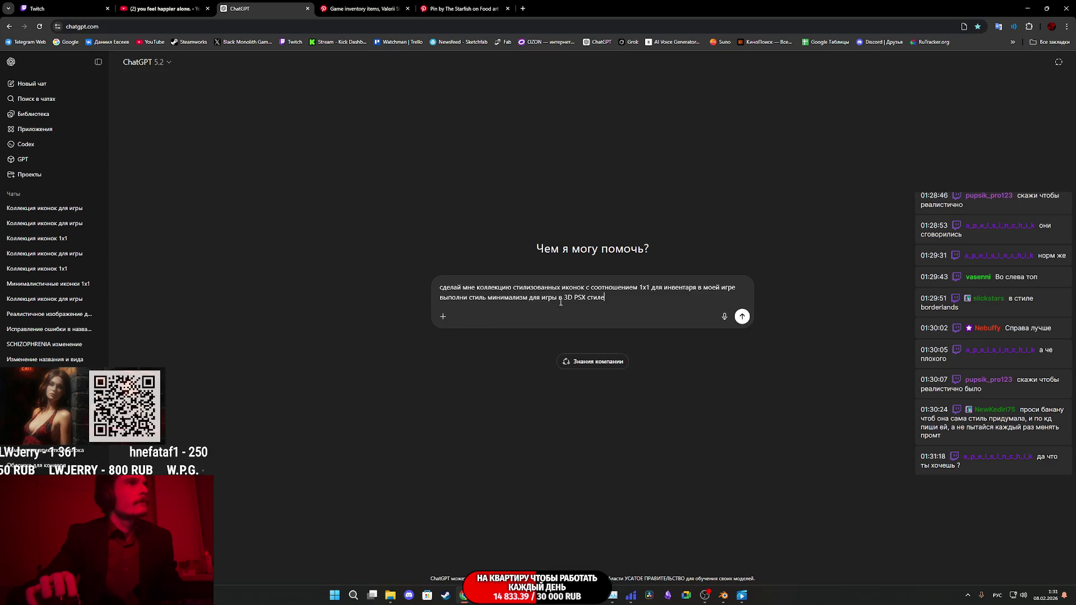
Step: Change 'минимализм' to 'реализм' in the ChatGPT prompt and attach the four item screenshots
drag(527, 297, 489, 298)
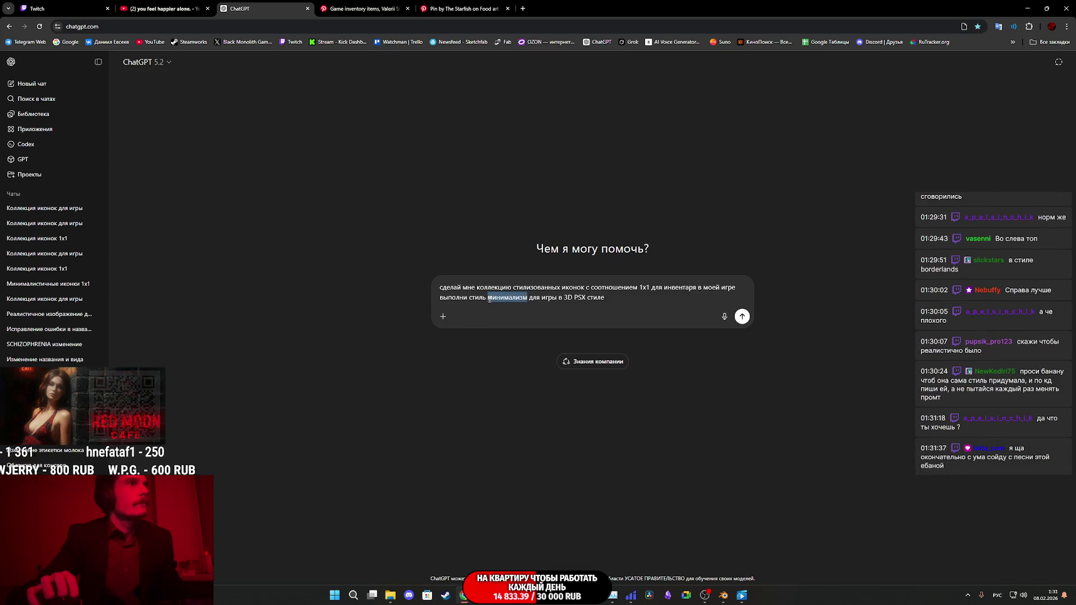
text(реализ)
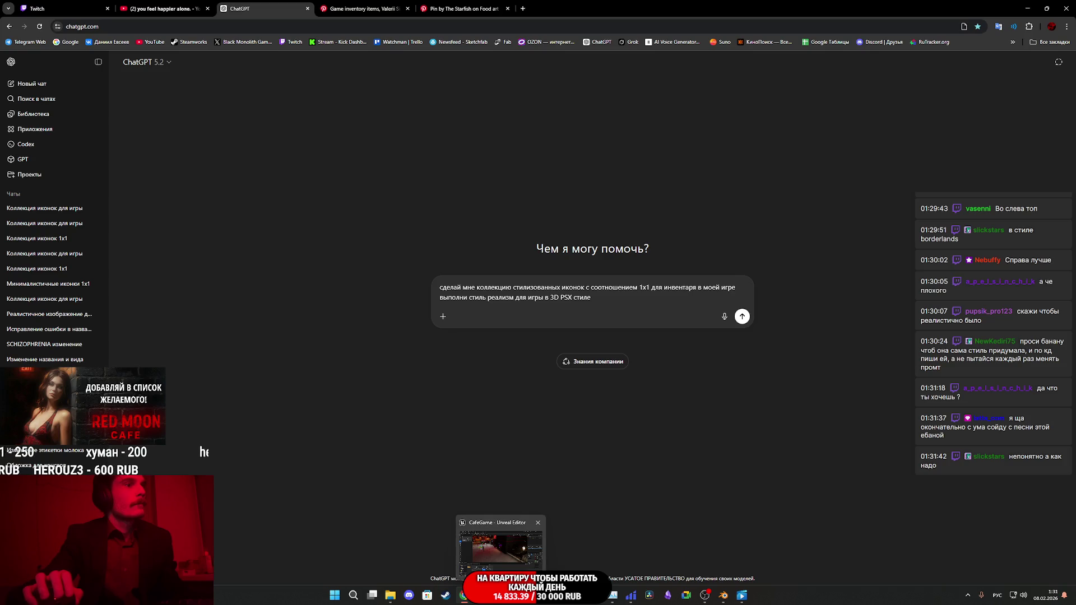
mouse_move(390, 596)
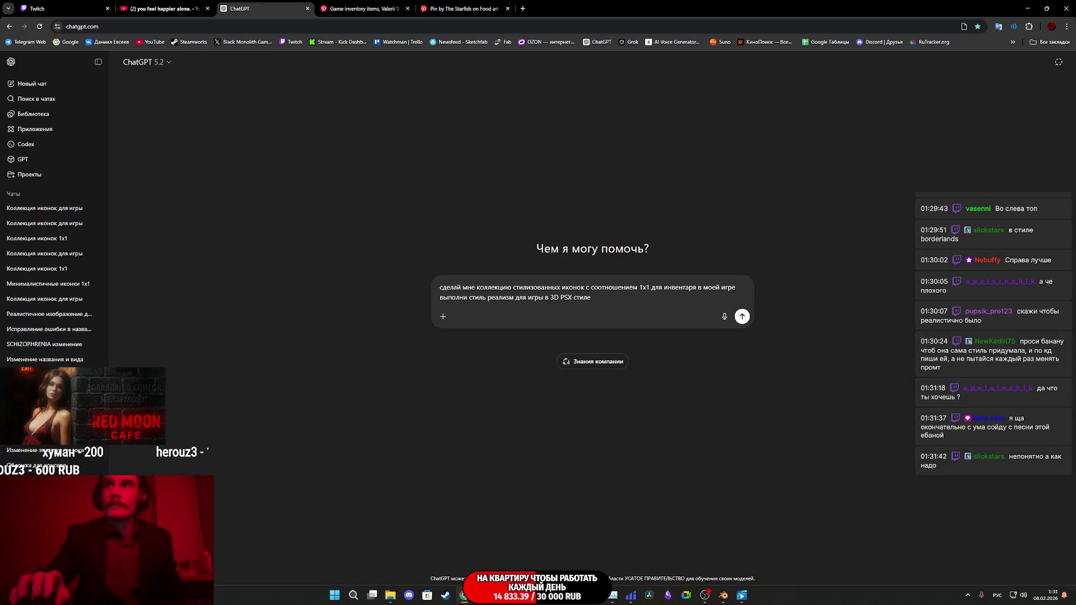
drag(740, 331, 612, 316)
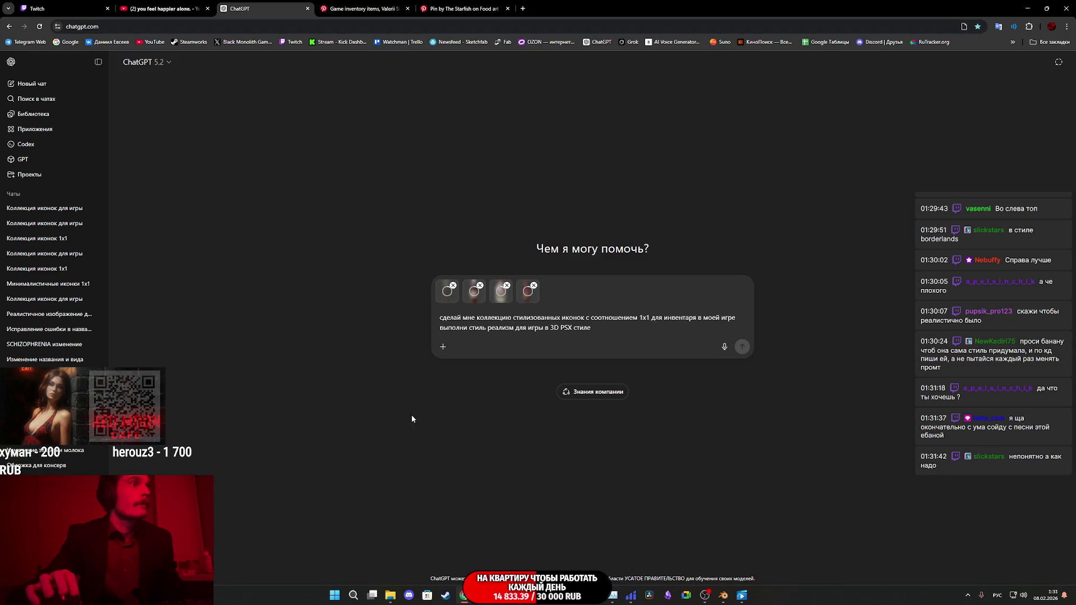
click(503, 562)
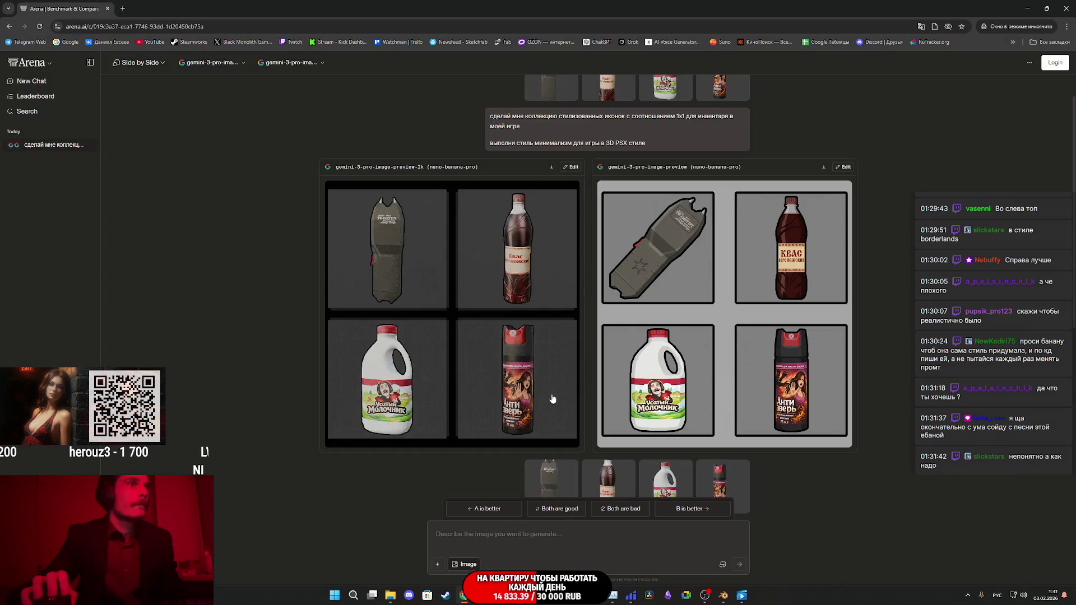
Step: Copy the left model's enlarged icon grid from Arena as a fifth ChatGPT reference
click(496, 391)
right_click(516, 372)
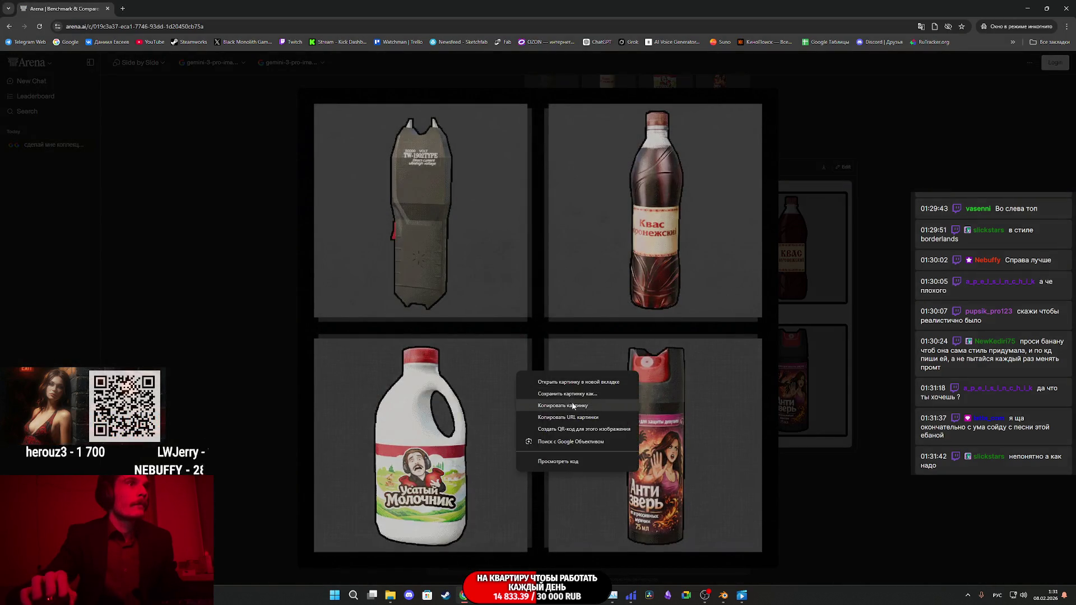
click(571, 402)
mouse_move(463, 596)
click(420, 552)
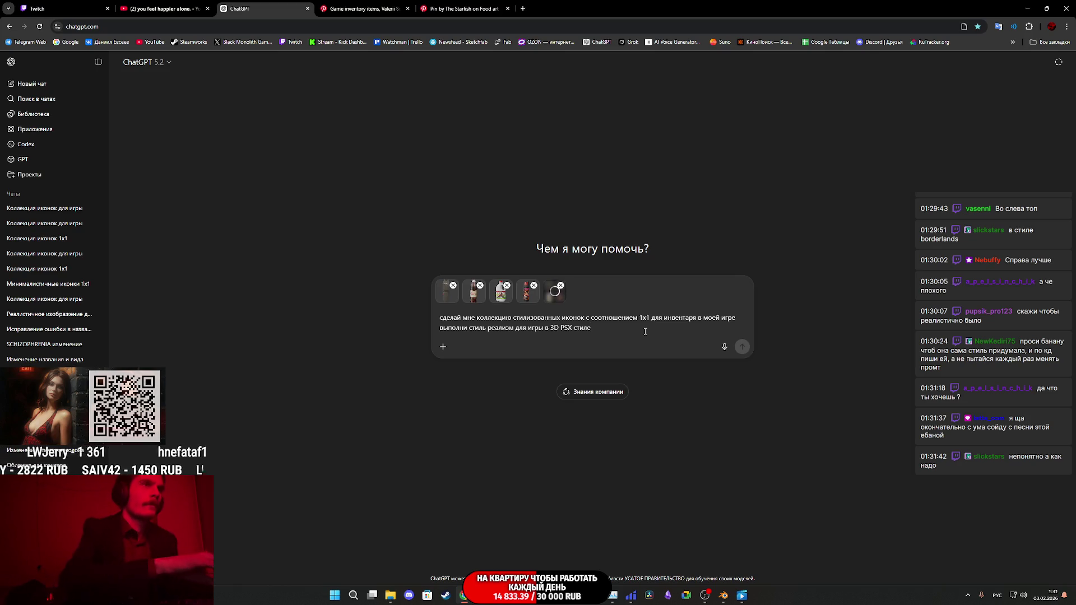
Step: Add a line marking the last image as the style reference and send the realism prompt
key(shift+Return)
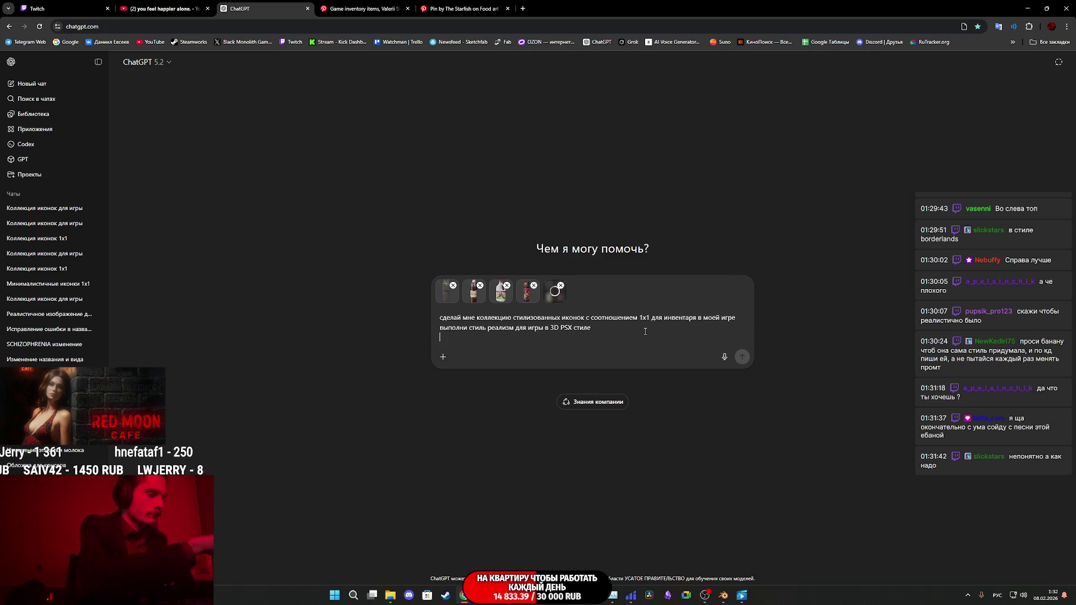
key(shift+Return)
text(На после)
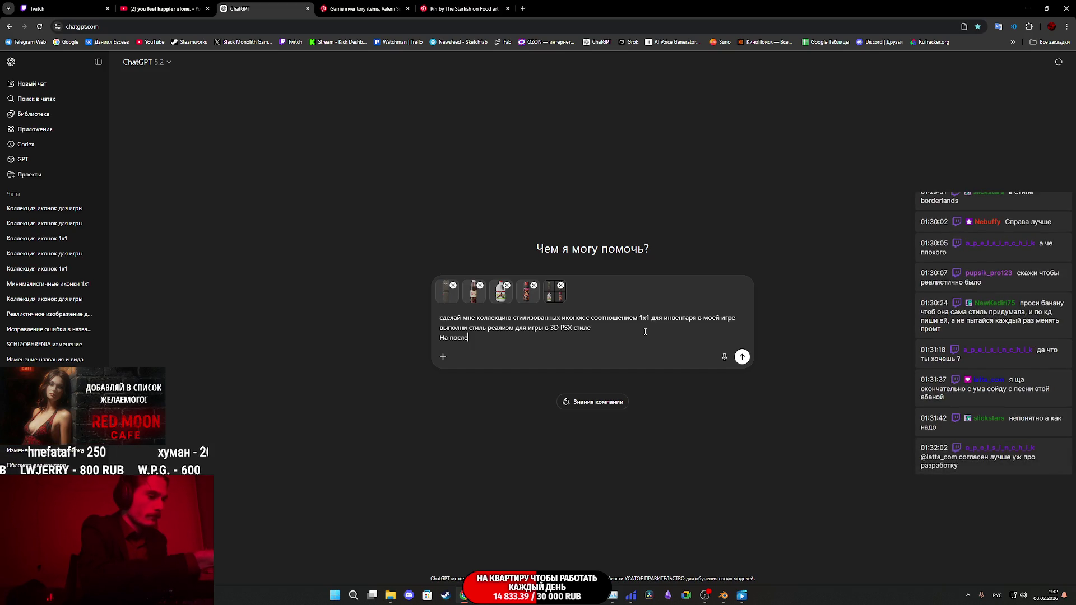
text(днем изобра)
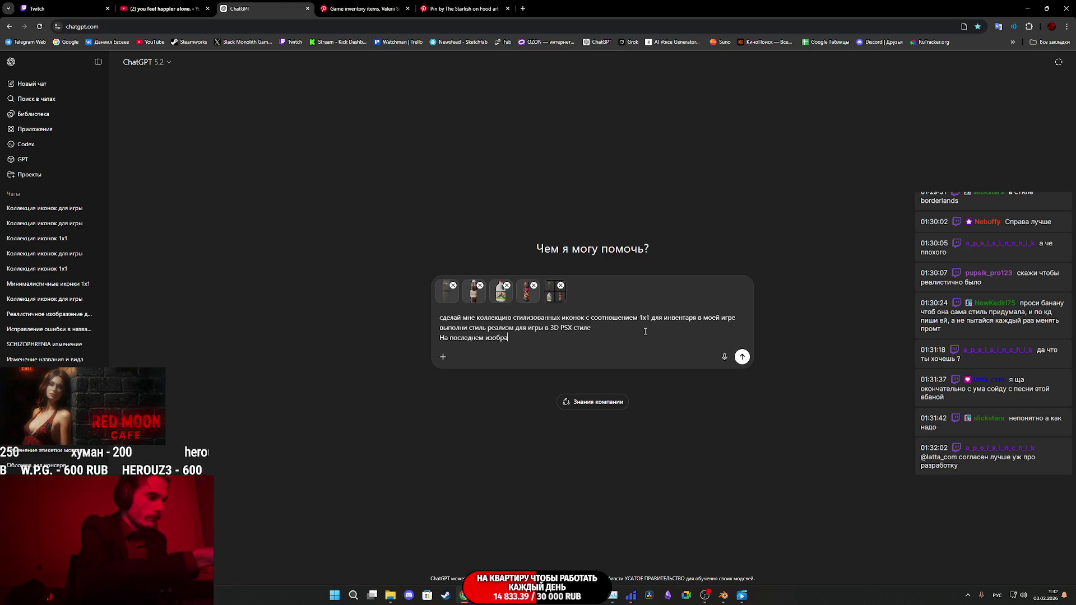
text(жении при)
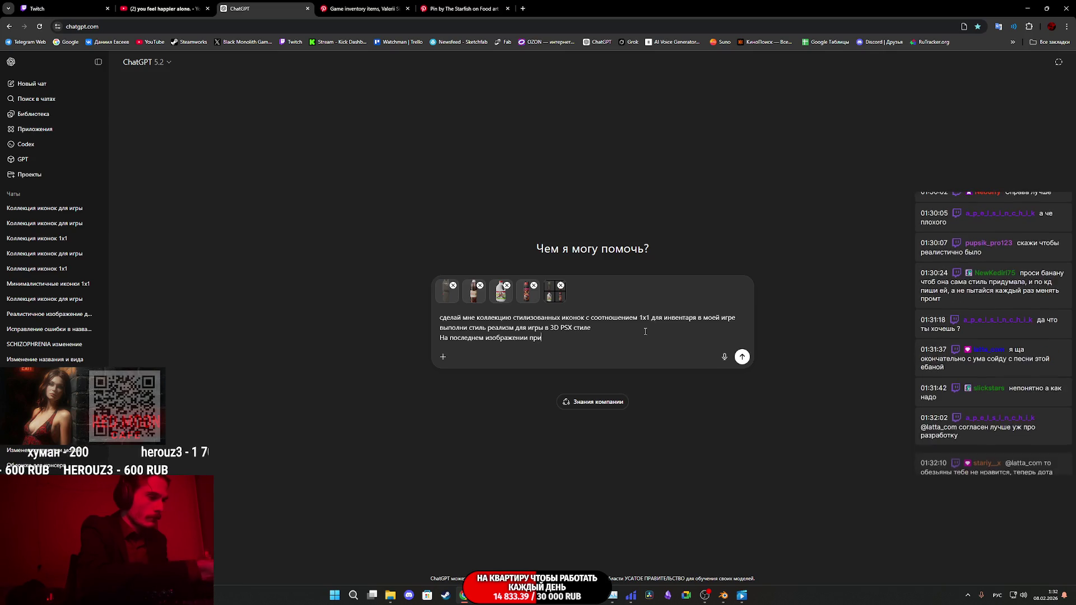
text(мерный референс )
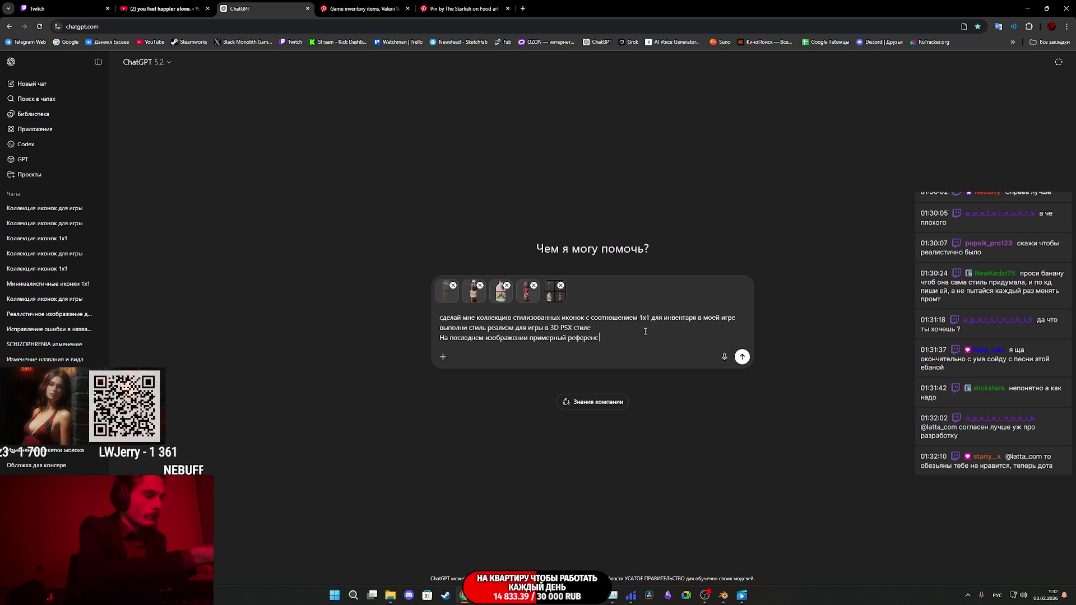
text(стиля)
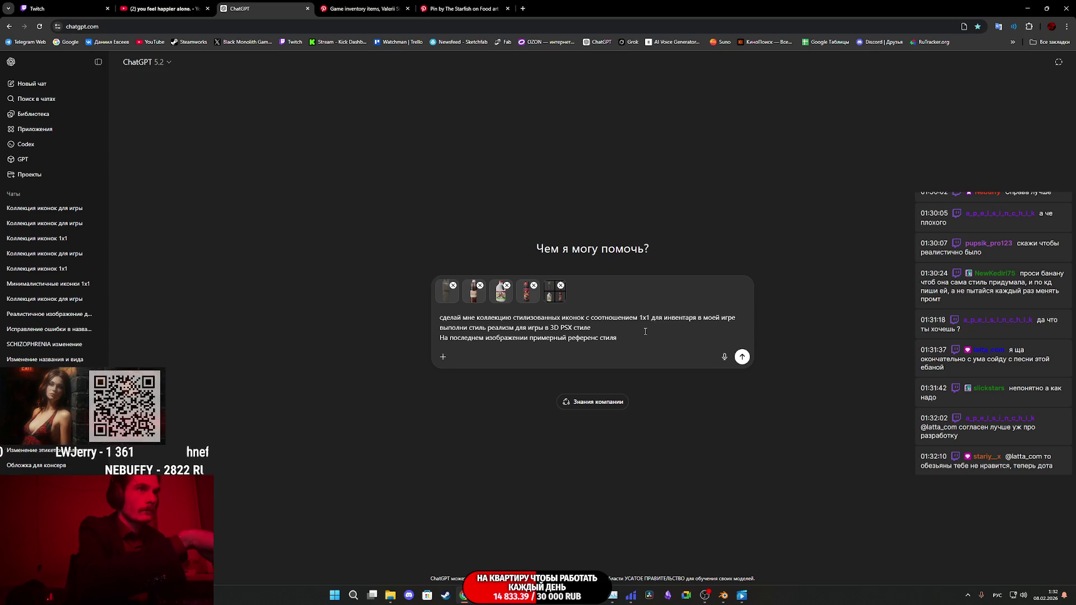
text( нужного)
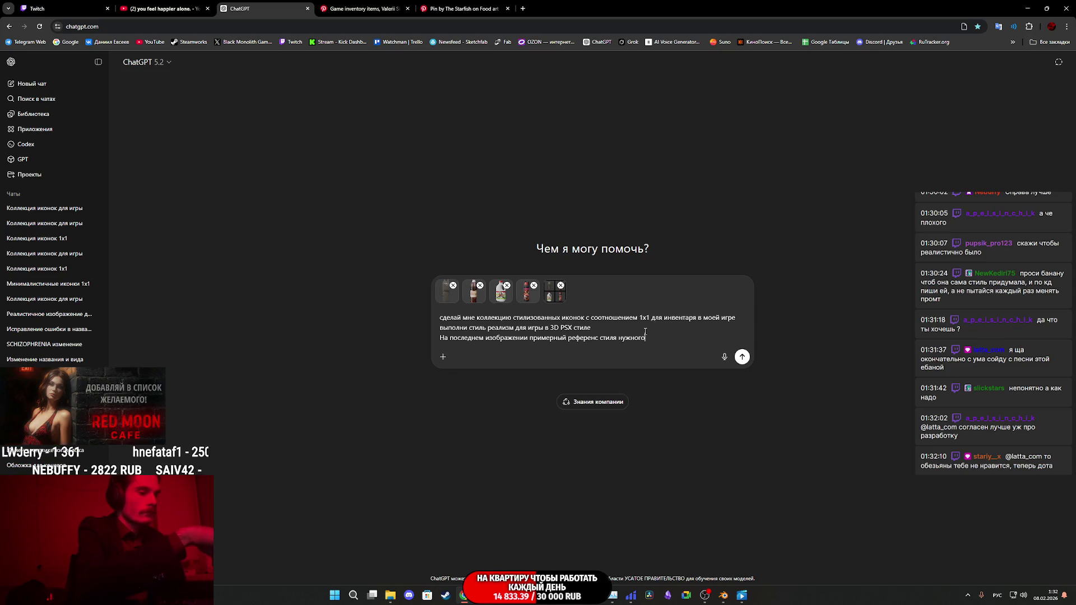
key(Return)
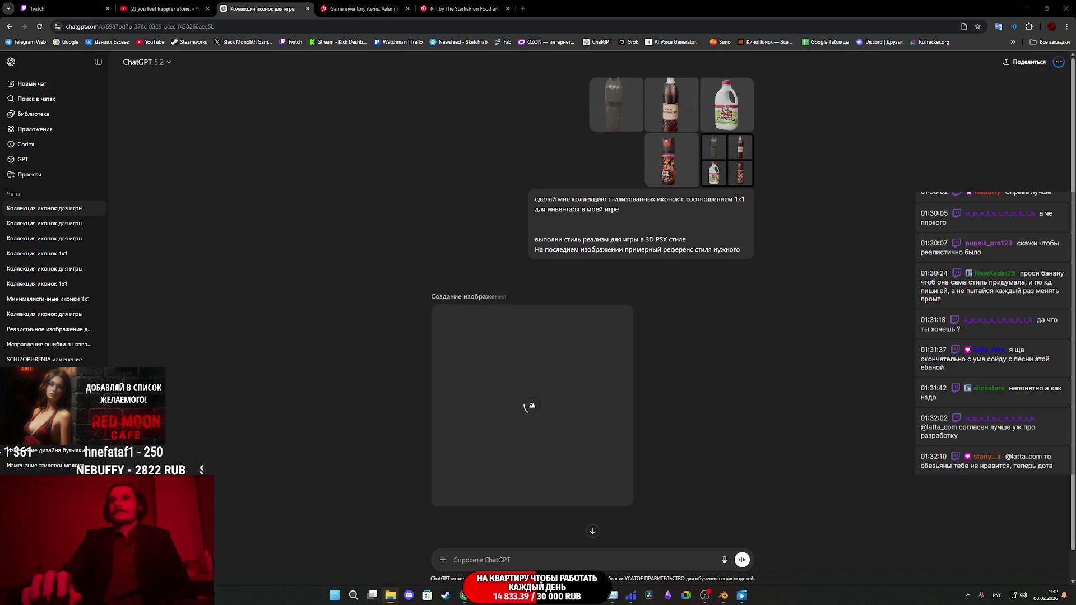
Step: Close the media player window and bring the Arena comparison back up
click(742, 596)
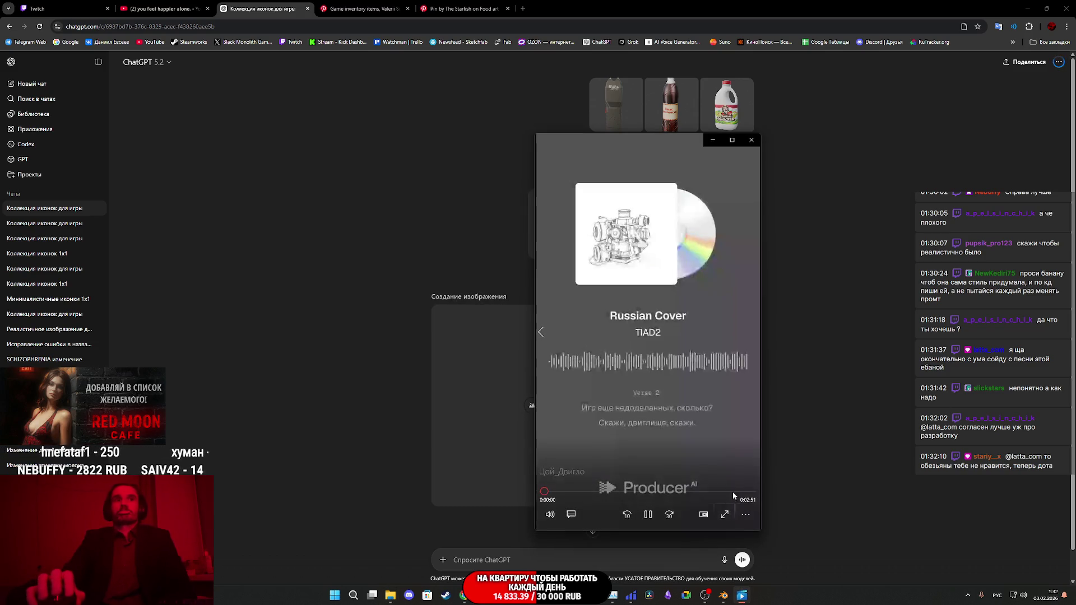
click(744, 516)
click(697, 480)
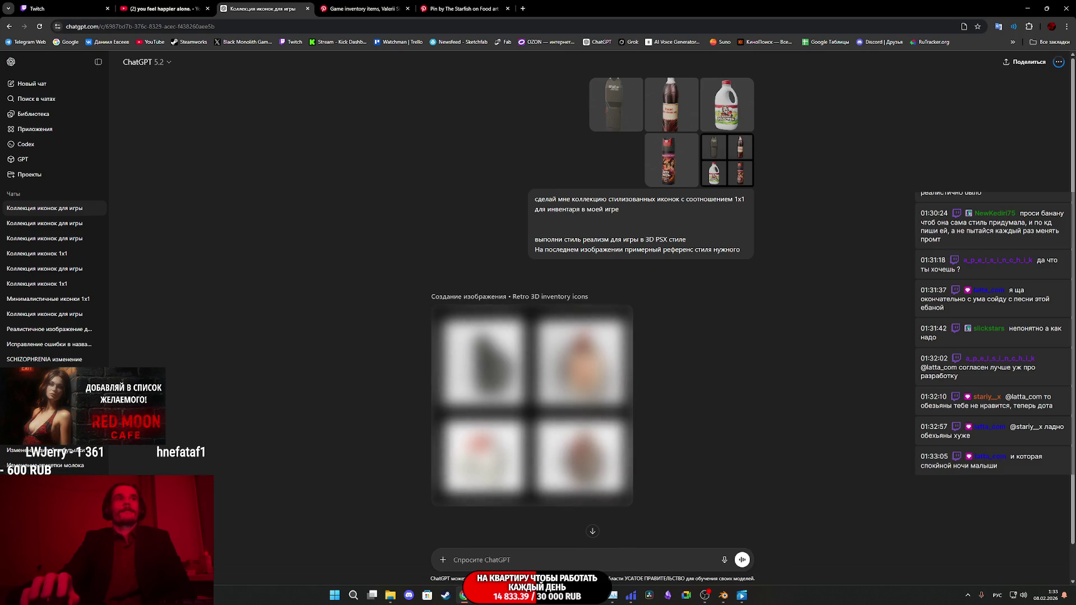
mouse_move(464, 595)
click(509, 554)
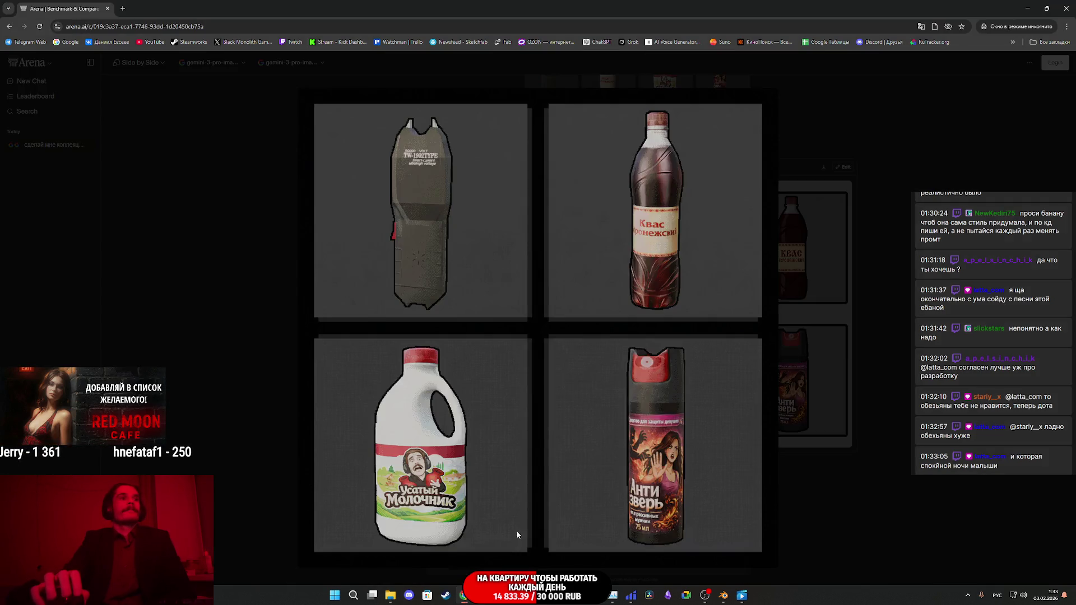
Step: Review result A's enlarged stun gun, kvass, milk and spray icons in Arena
click(873, 413)
scroll(873, 412, down, 8)
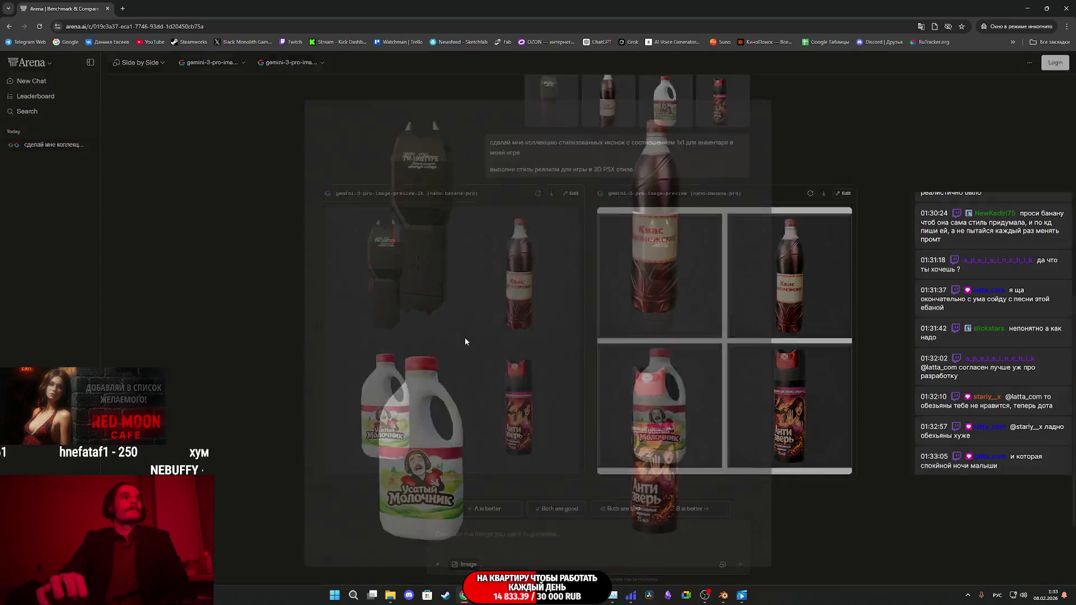
click(465, 337)
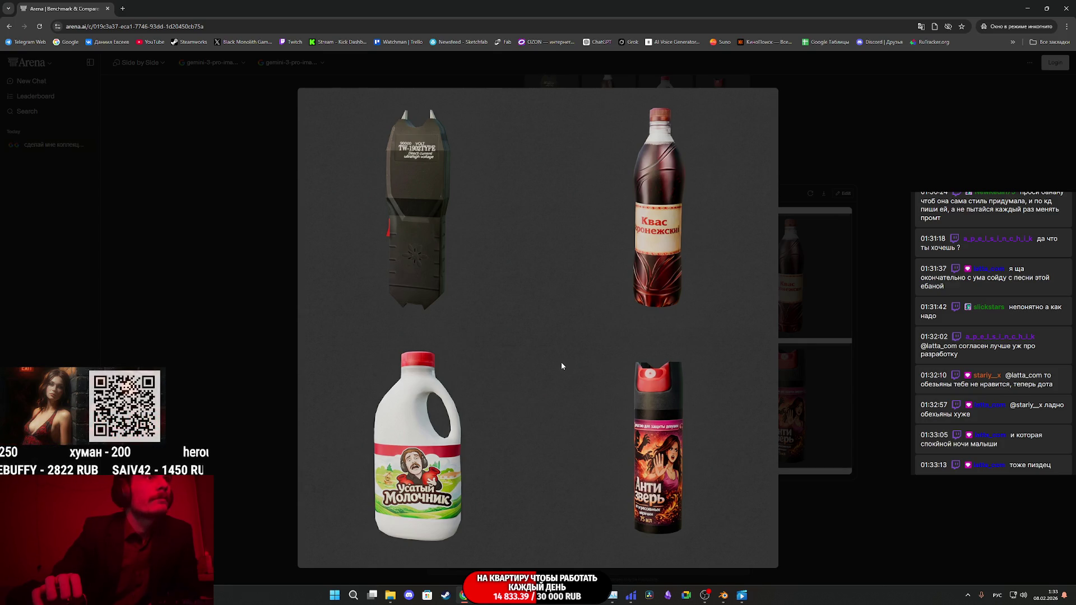
click(870, 335)
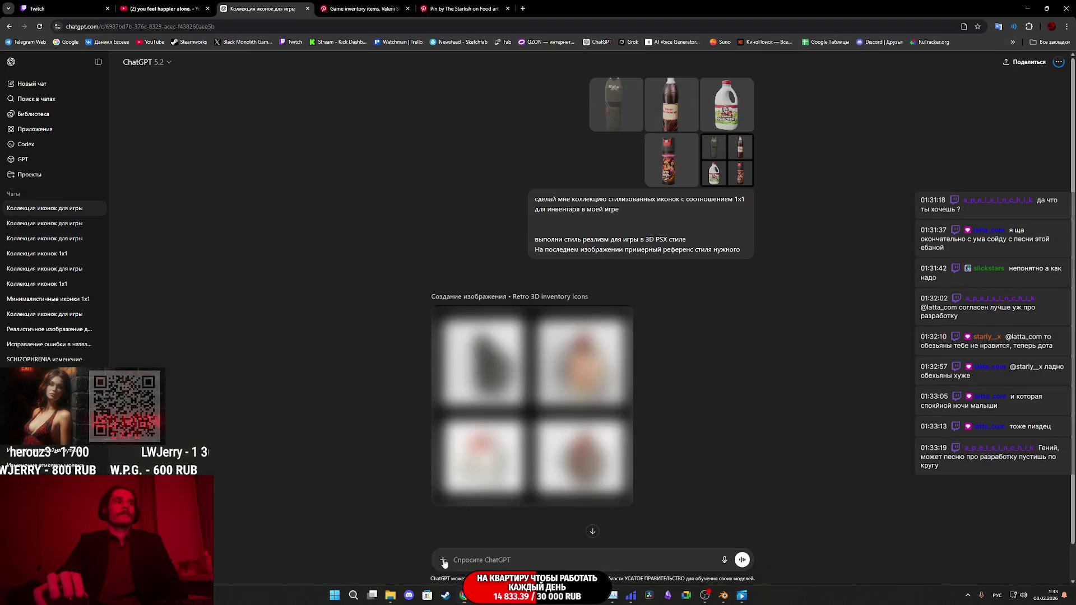
click(419, 547)
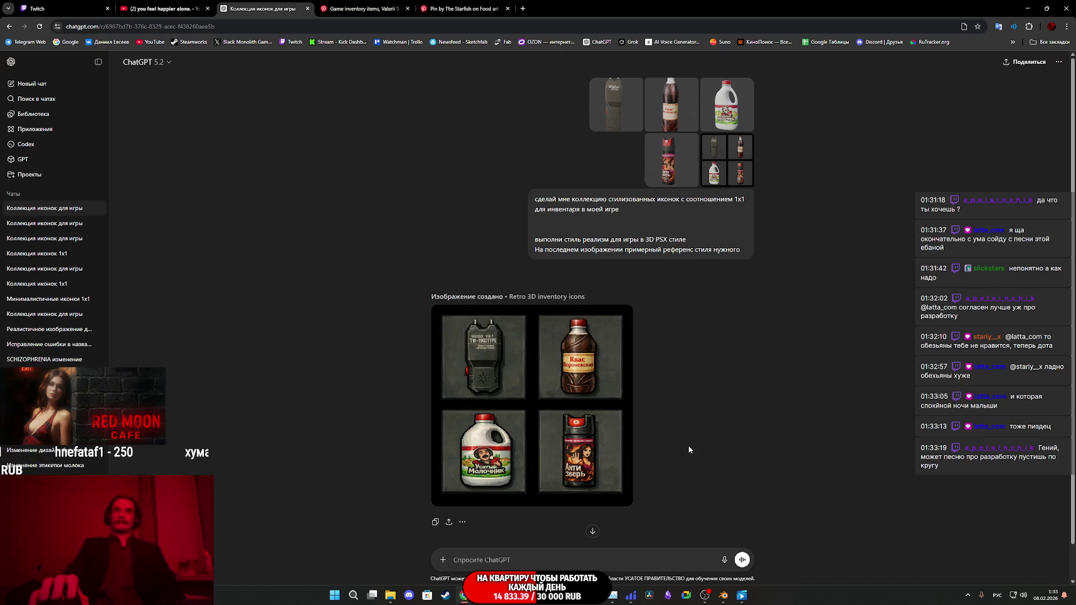
Step: View ChatGPT's finished Retro 3D inventory icon grid full-screen, then return to Arena
click(584, 386)
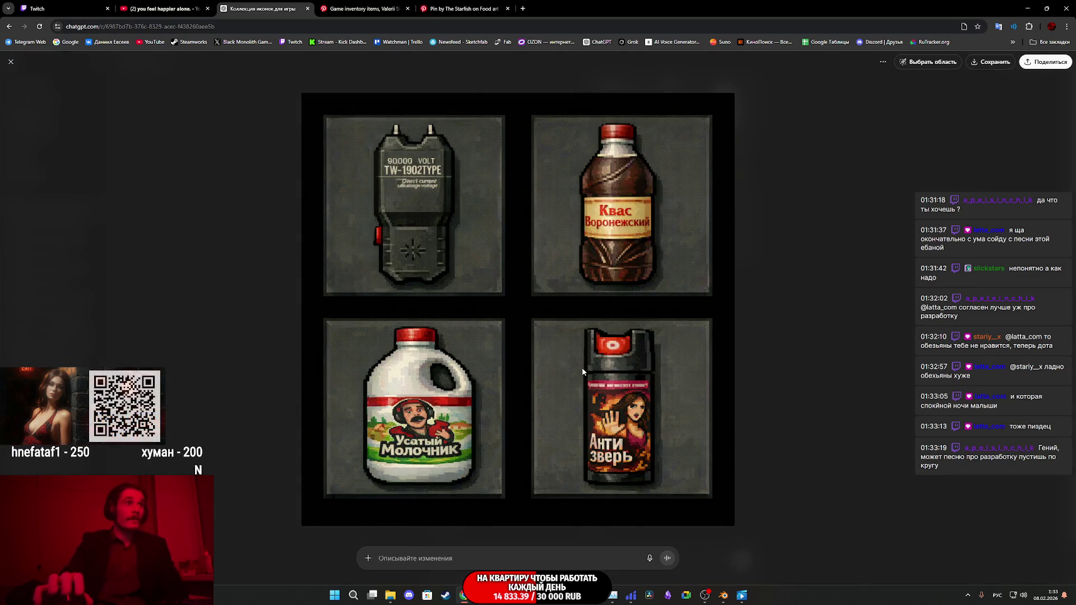
click(836, 363)
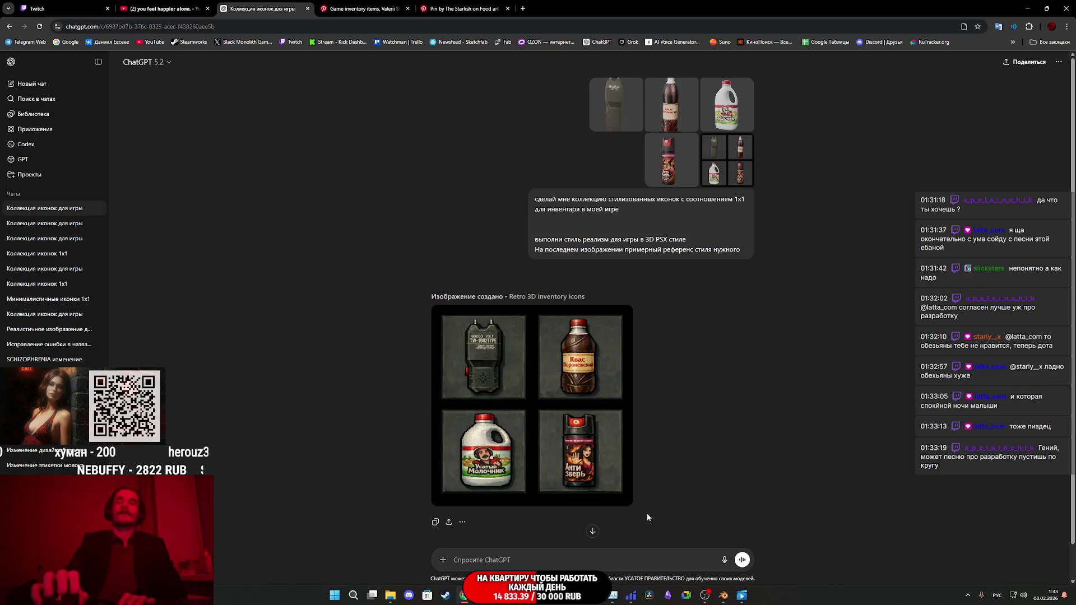
scroll(550, 409, down, 1)
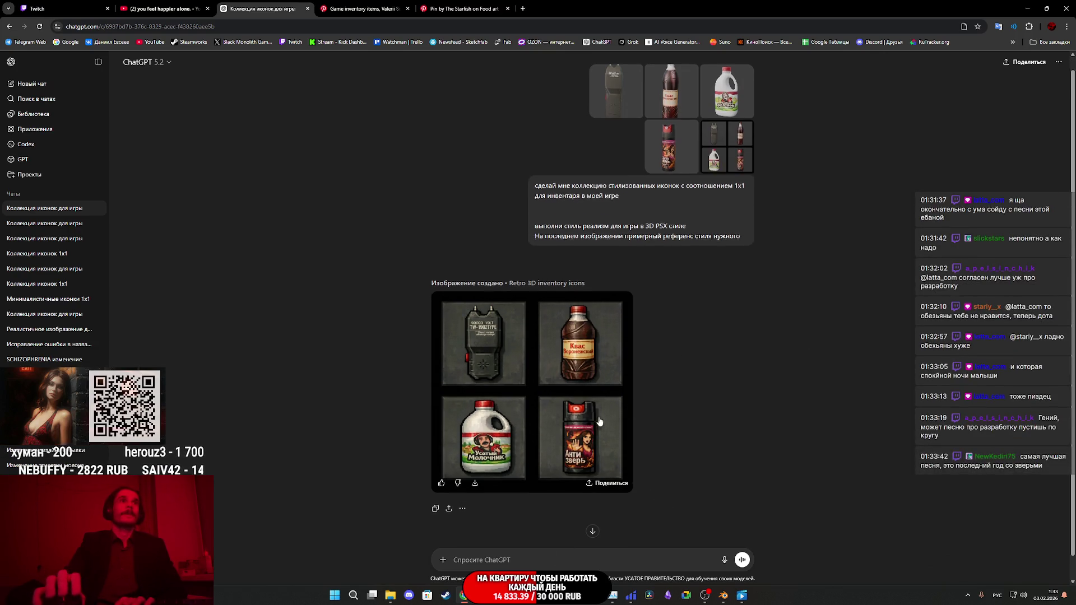
mouse_move(500, 595)
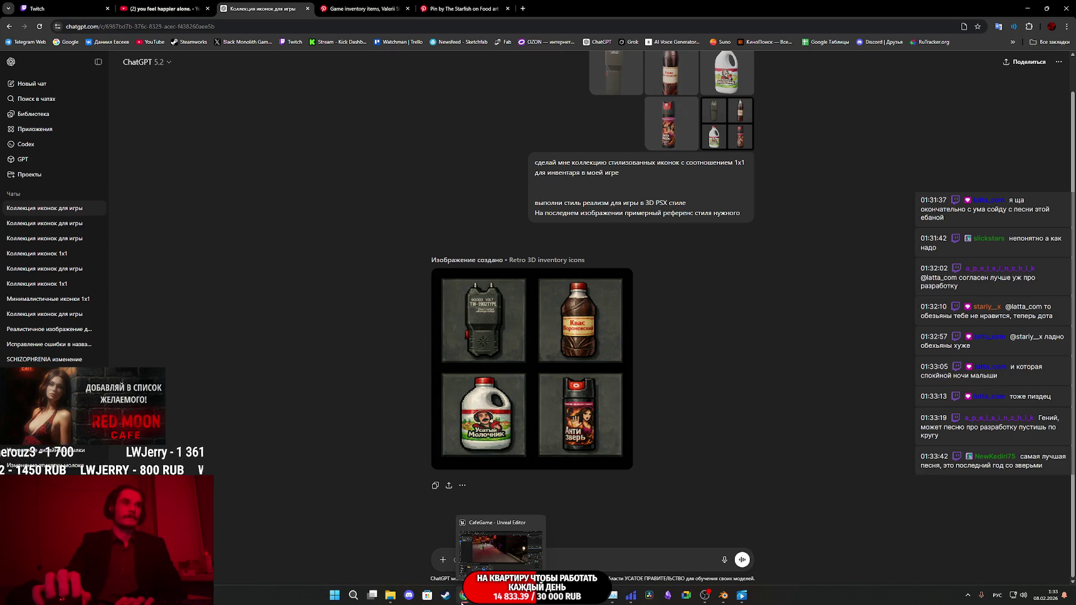
mouse_move(465, 596)
click(504, 547)
Step: Enlarge result B's icon grid, then open result A's outlined grid full size
scroll(584, 310, up, 3)
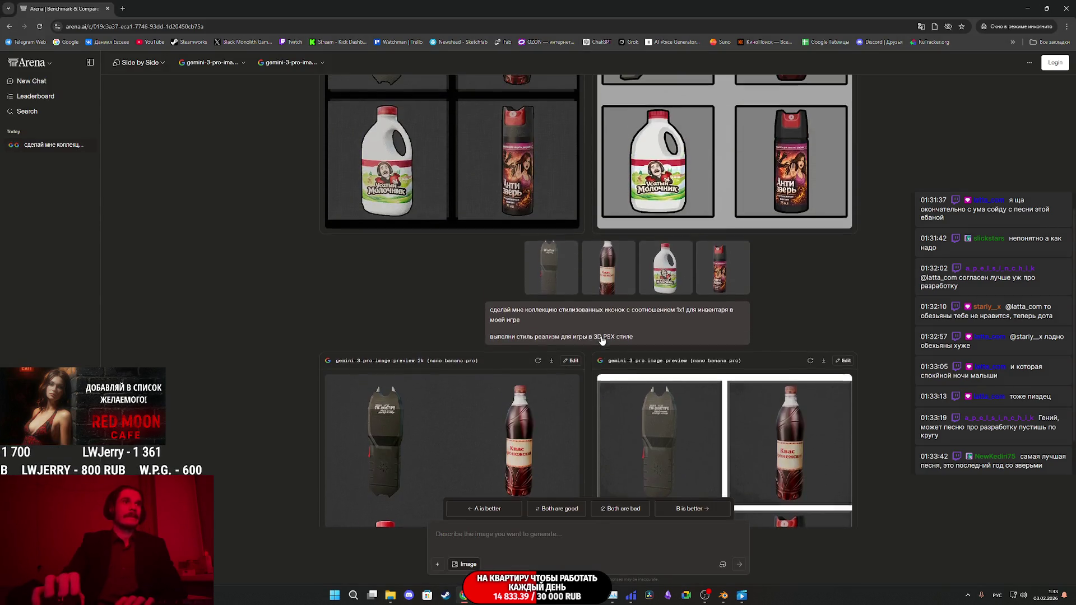
scroll(676, 342, down, 3)
click(670, 329)
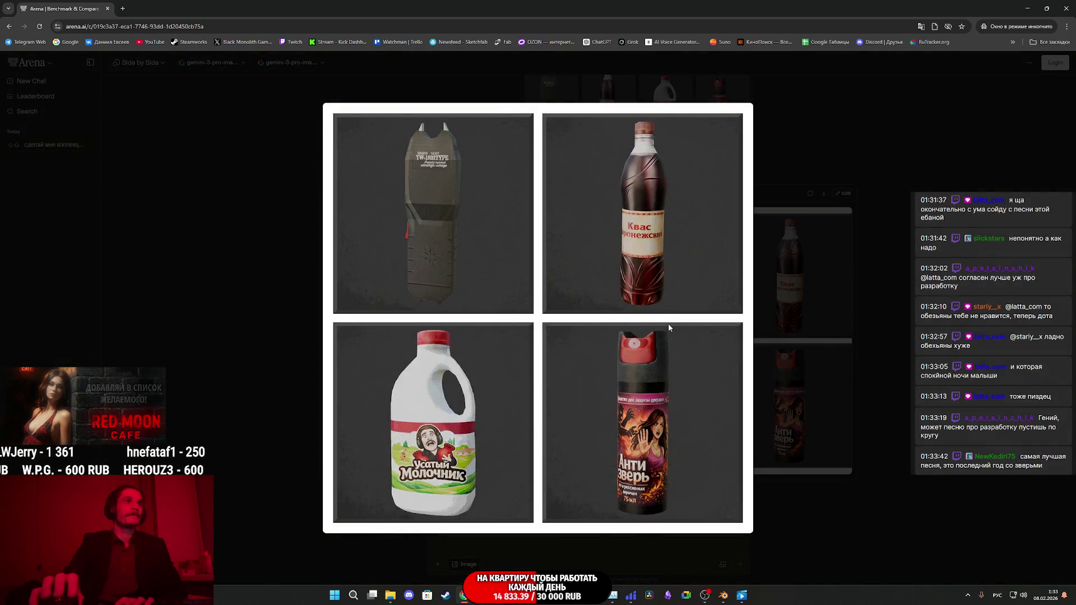
click(805, 333)
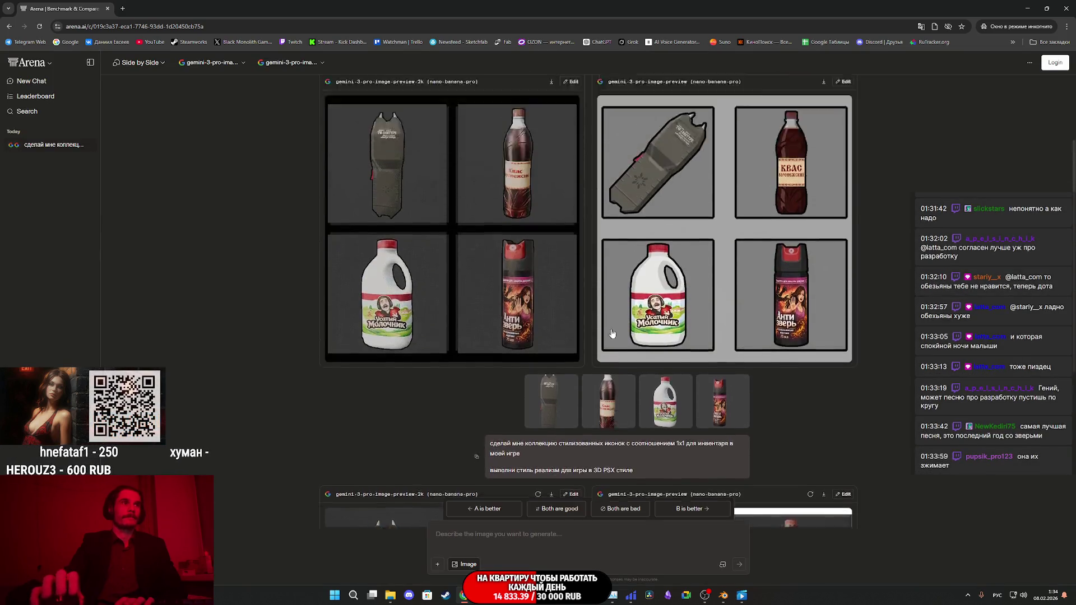
click(543, 303)
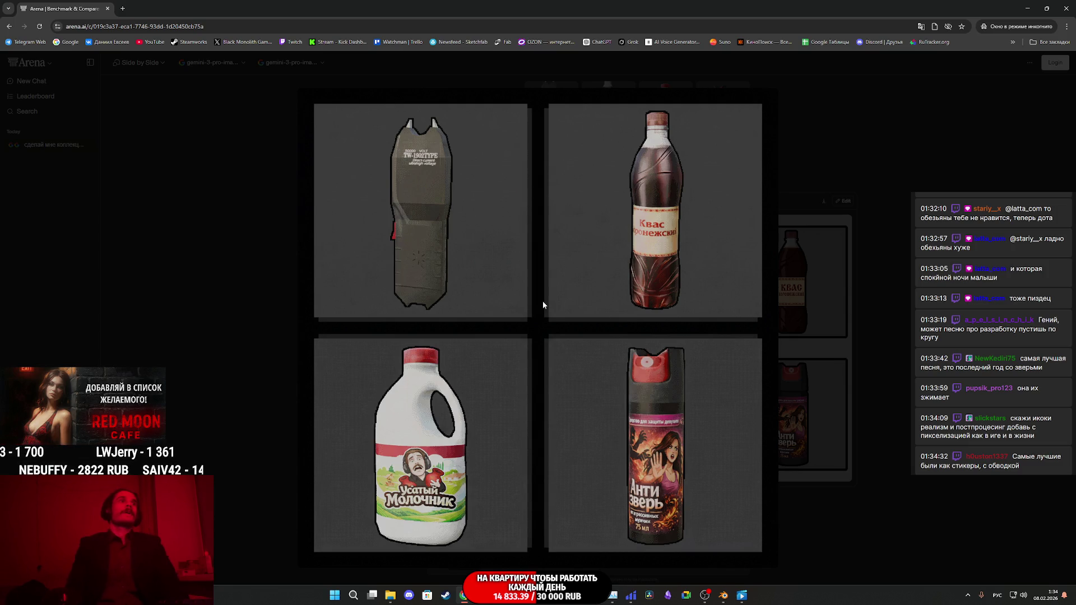
Step: Save the enlarged icon grid as a PNG to Downloads and close the private Arena window
right_click(612, 328)
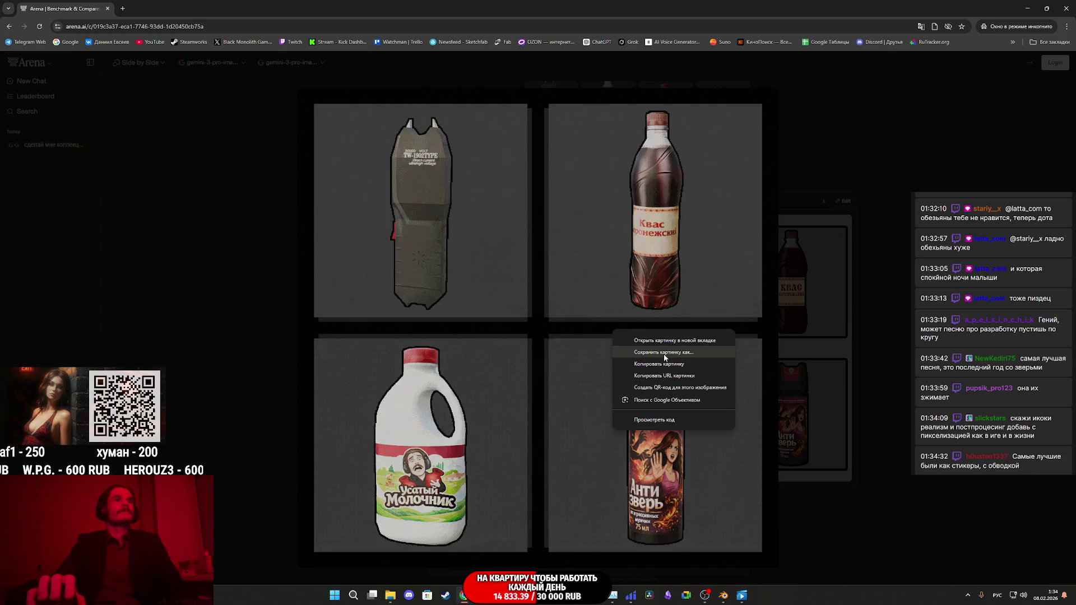
click(665, 352)
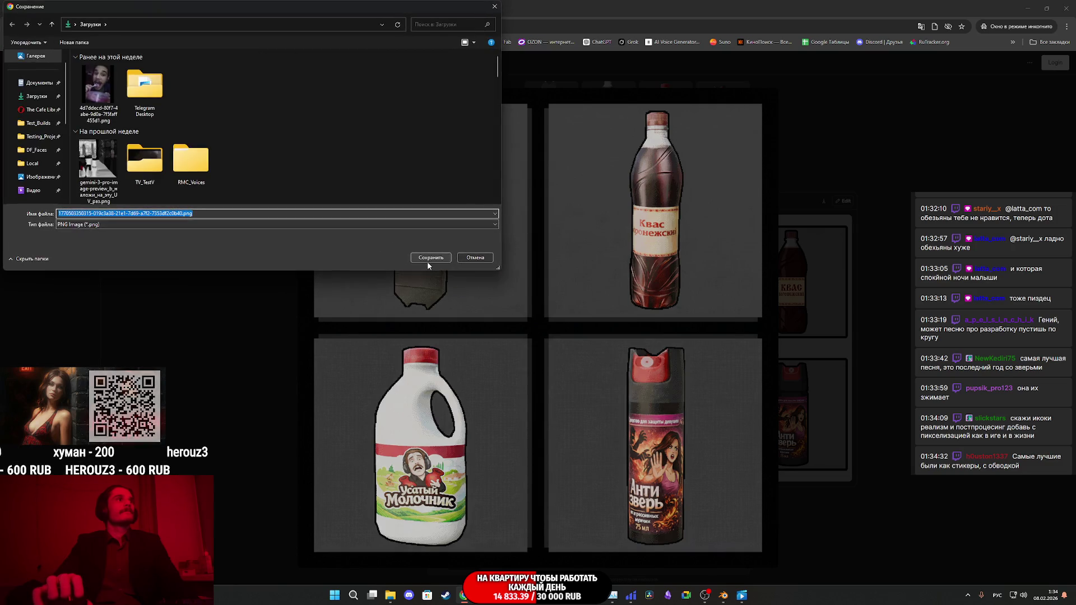
click(430, 259)
click(870, 315)
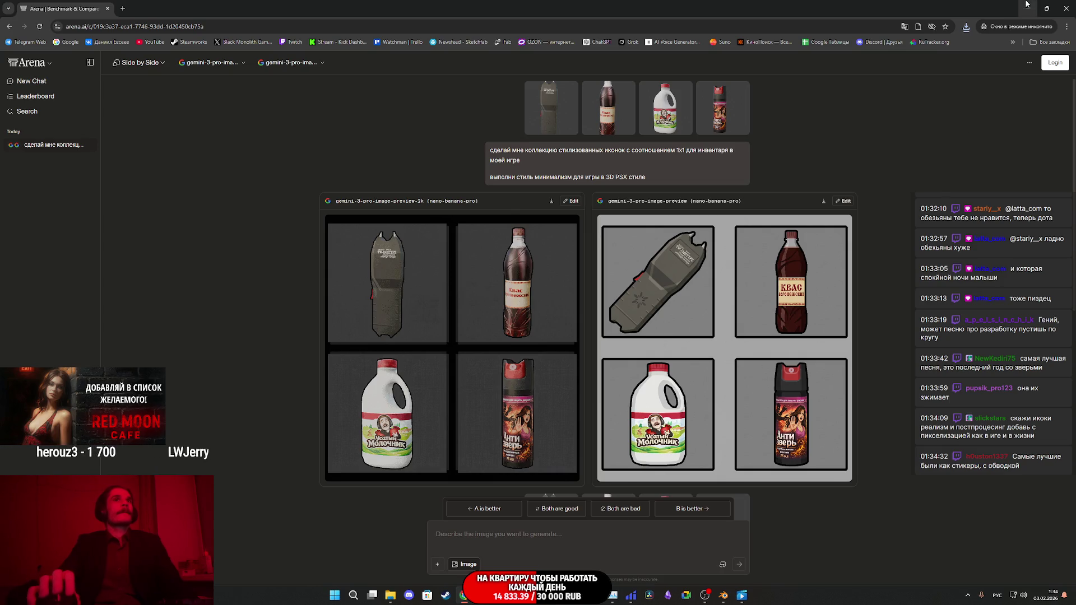
click(1070, 5)
Step: Open a new incognito window and load Arena from the bookmarks
click(1067, 27)
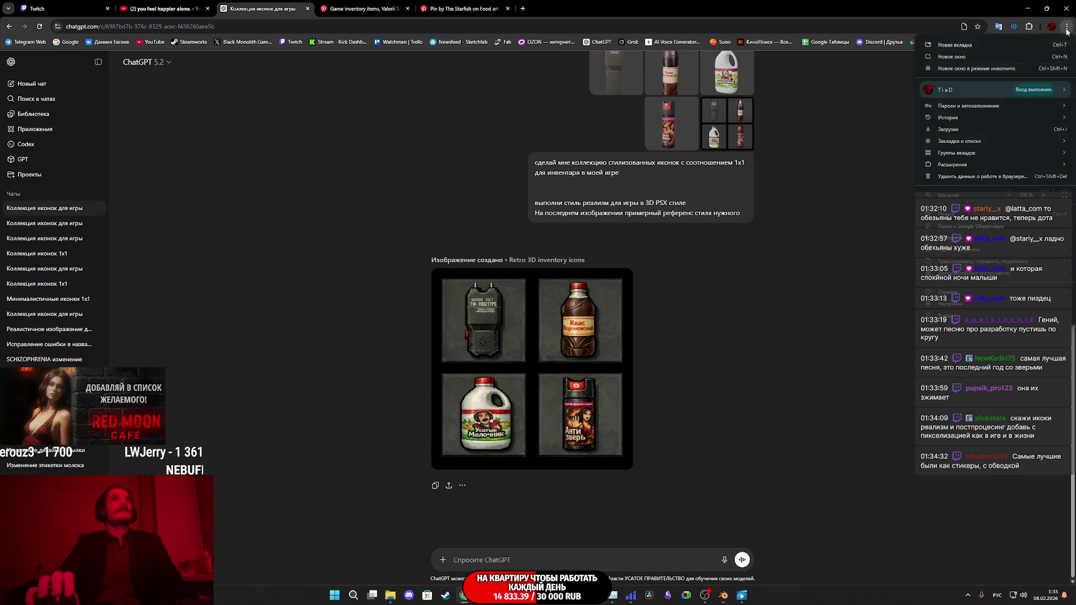
click(976, 69)
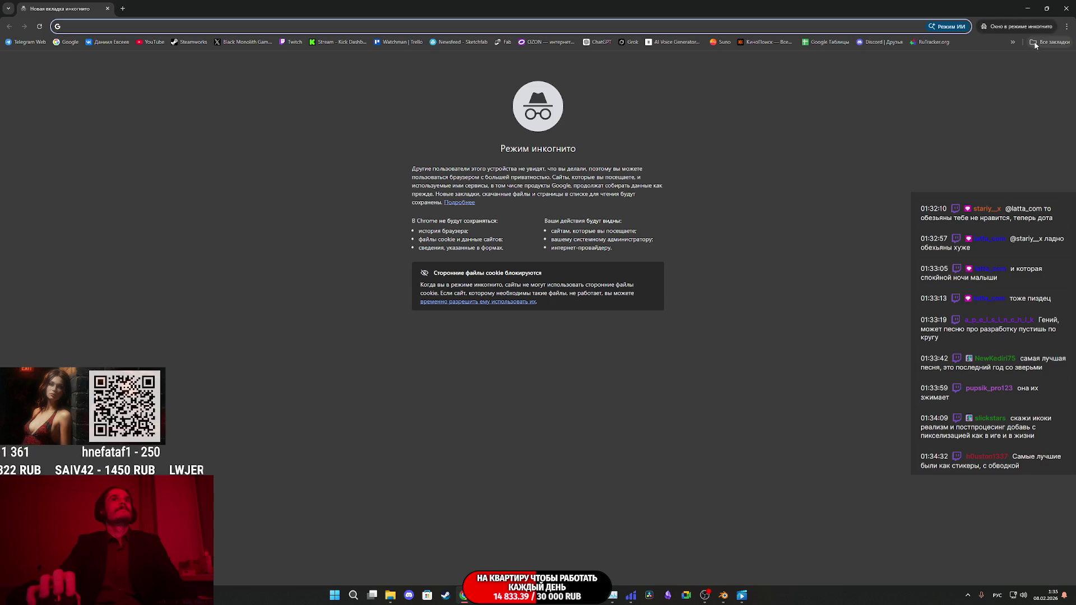
click(1035, 42)
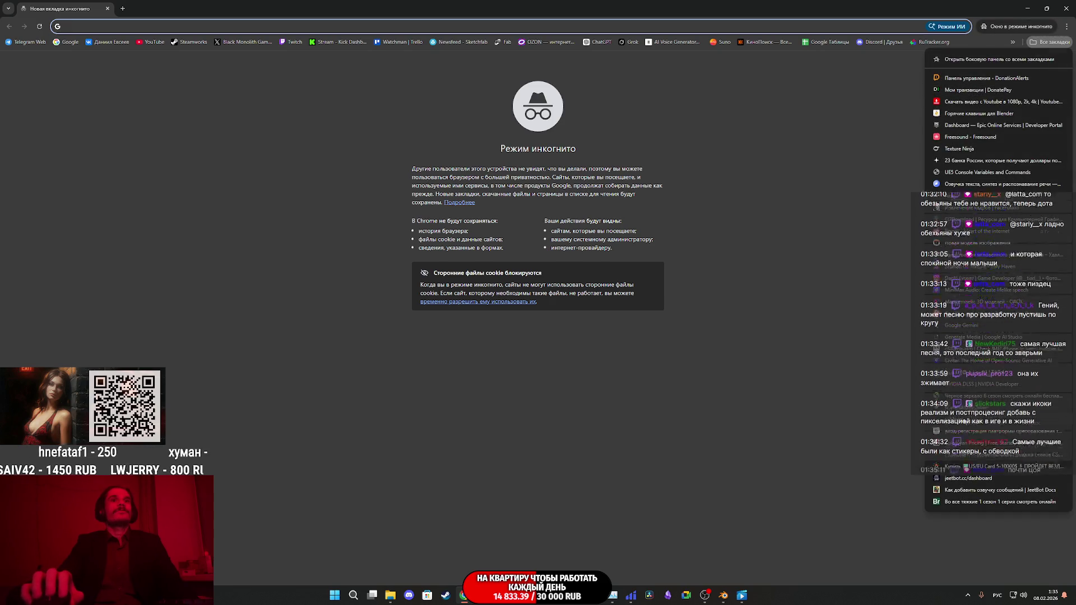
click(964, 421)
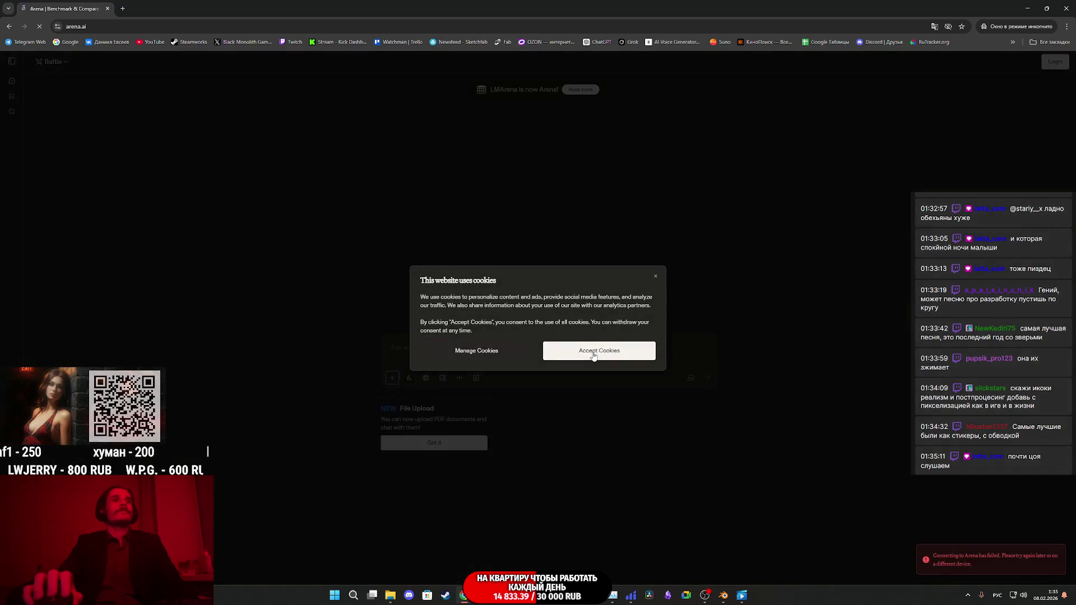
Step: Dismiss the cookie notice, switch to image generation in side-by-side mode, and paste the reference image
click(594, 351)
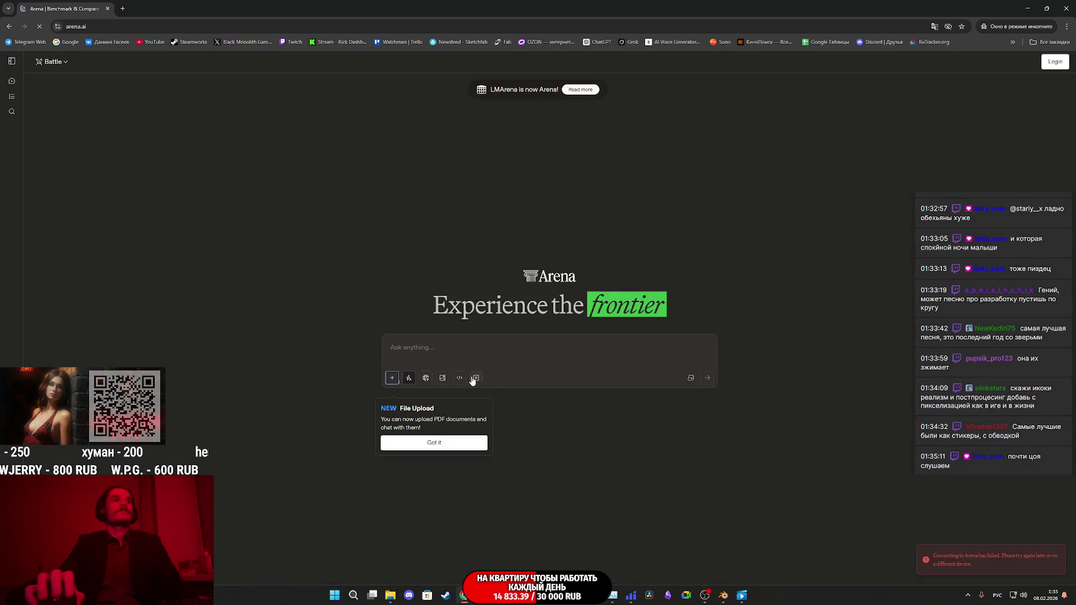
click(442, 378)
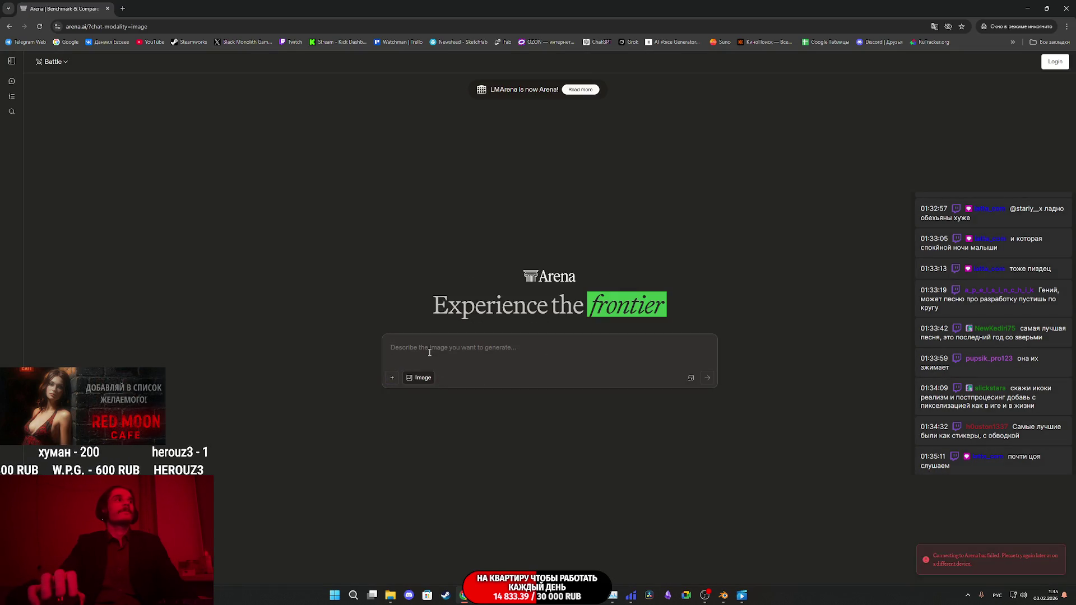
click(55, 62)
click(90, 113)
click(134, 61)
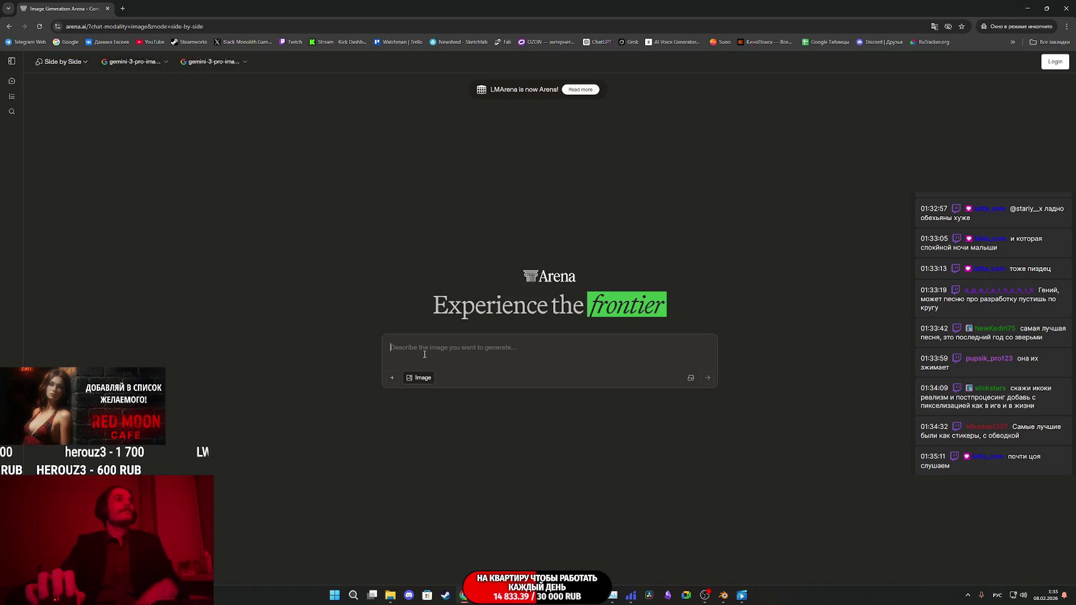
key(ctrl+v)
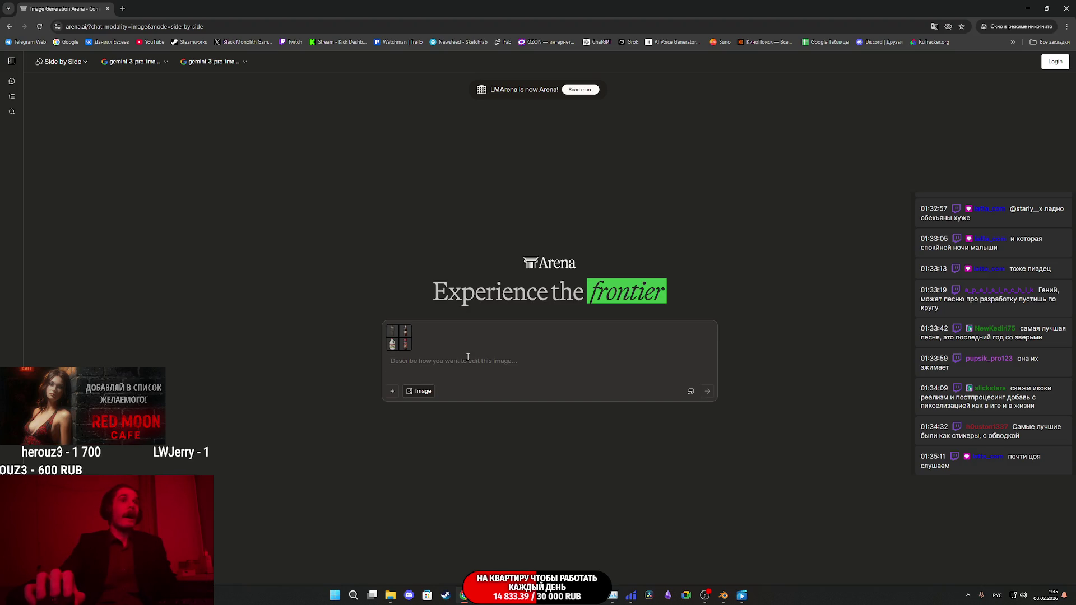
Step: Copy the original icon-set prompt from ChatGPT and paste it into Arena's prompt box
mouse_move(465, 596)
click(470, 554)
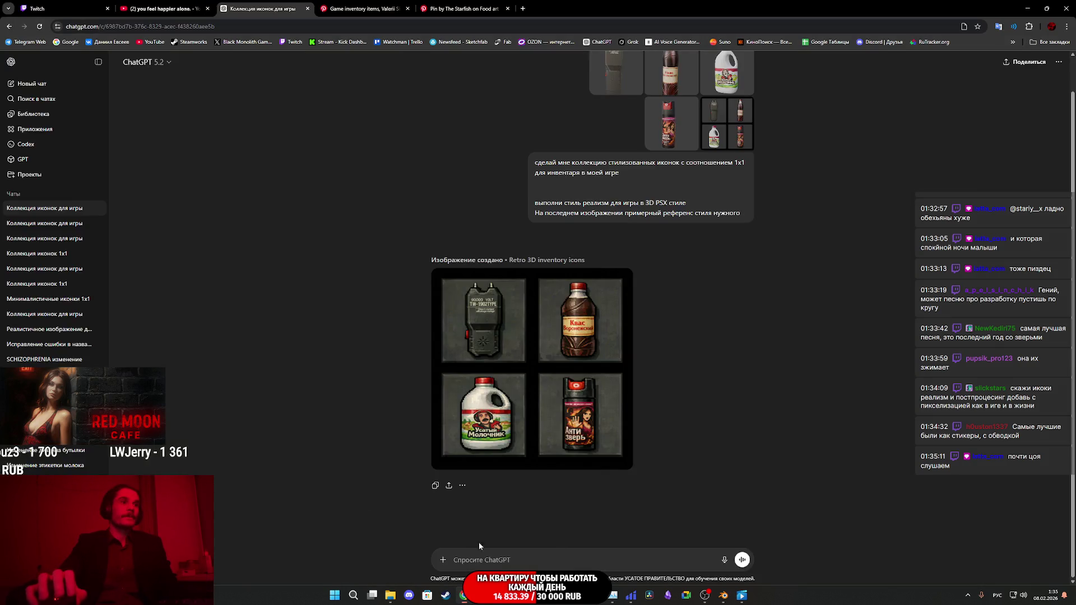
scroll(717, 204, up, 1)
click(748, 275)
mouse_move(502, 597)
mouse_move(464, 595)
click(492, 570)
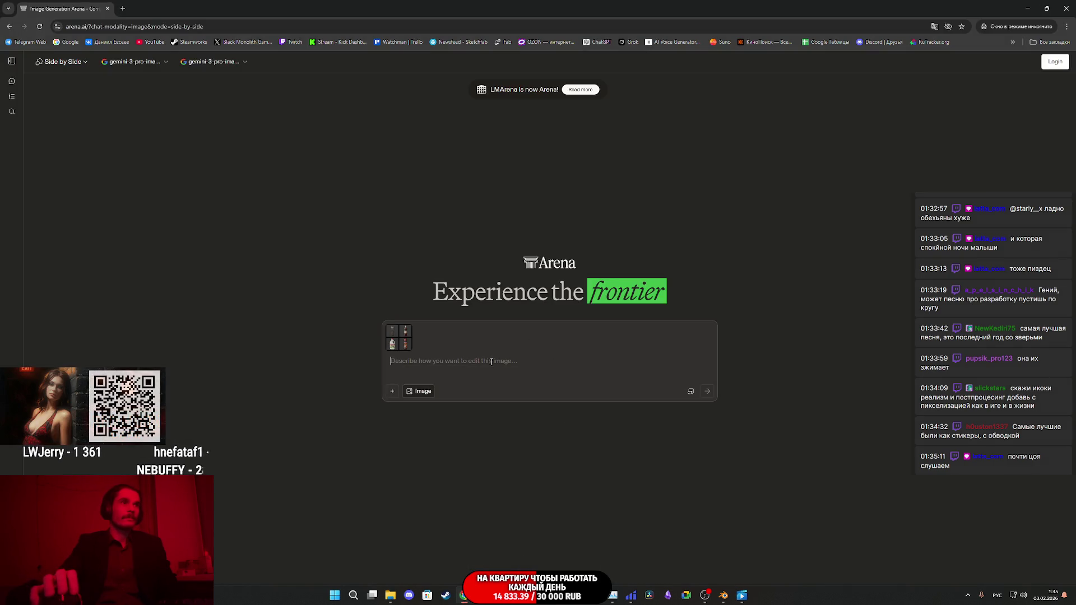
key(ctrl+v)
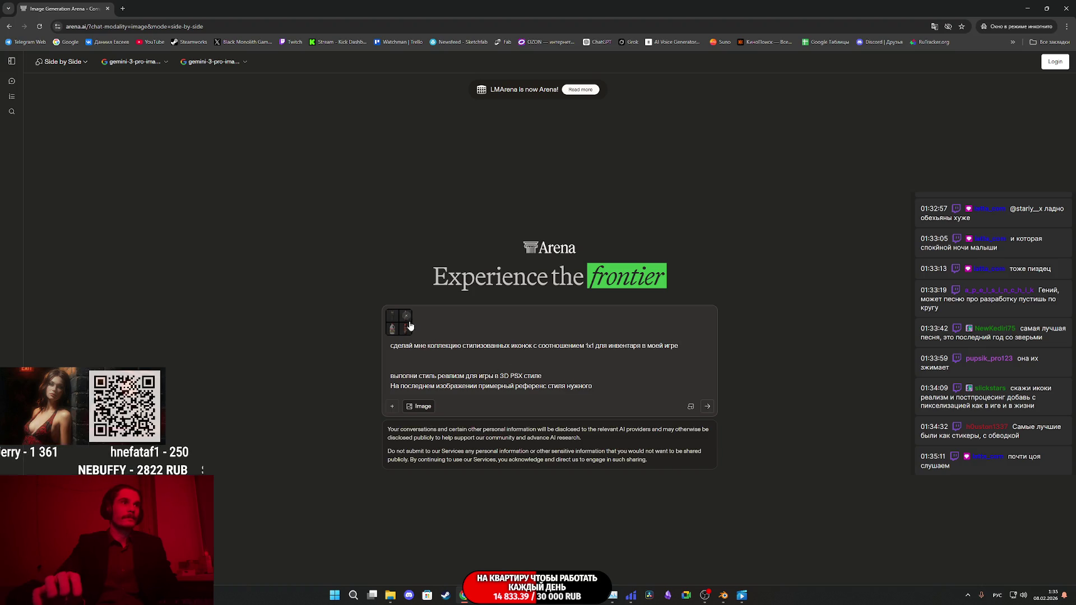
Step: Replace the pasted image with the four item PNGs plus the 2x2 style grid and send
click(407, 316)
click(391, 596)
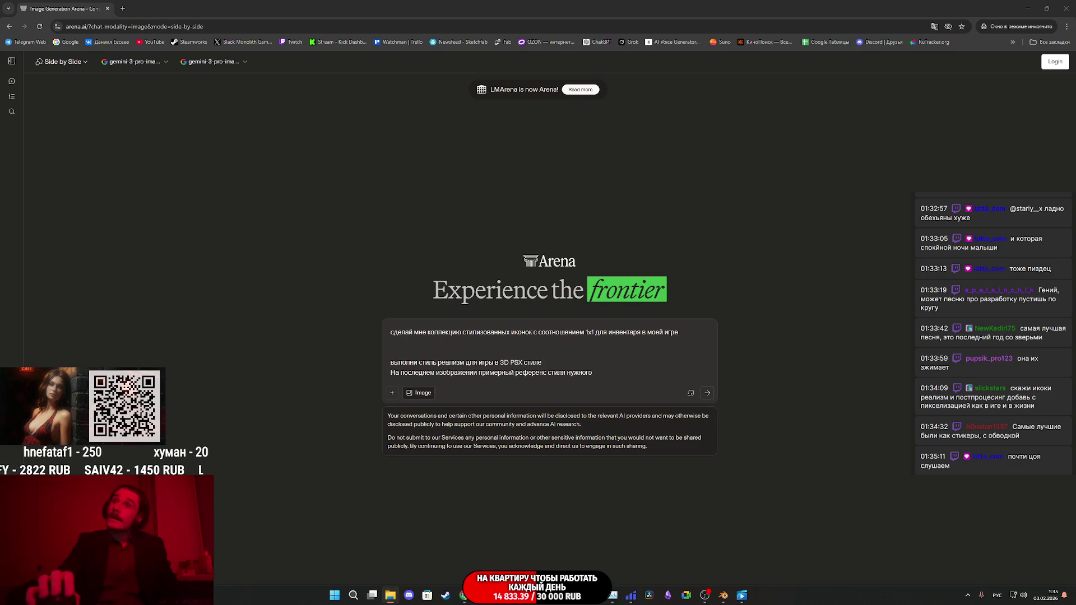
drag(665, 341, 627, 358)
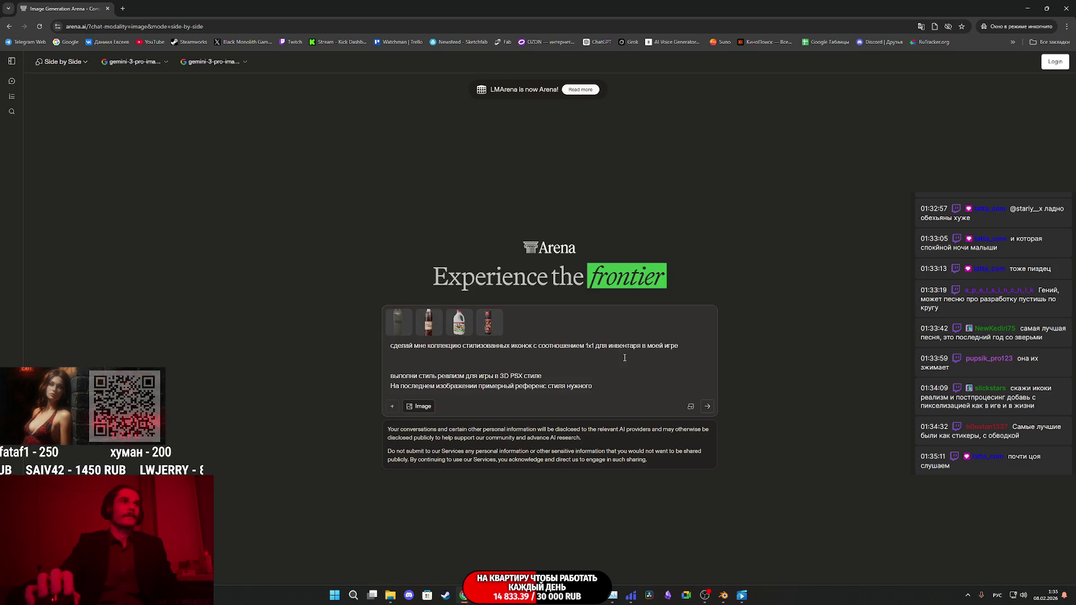
click(390, 595)
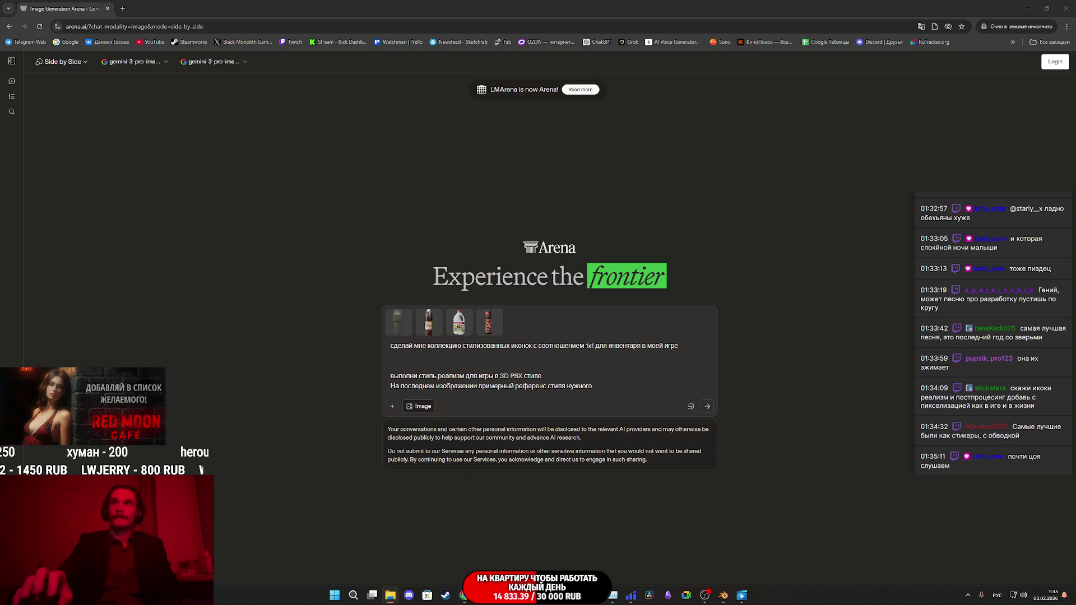
mouse_move(1075, 337)
mouse_down()
mouse_move(637, 320)
mouse_move(605, 387)
mouse_up()
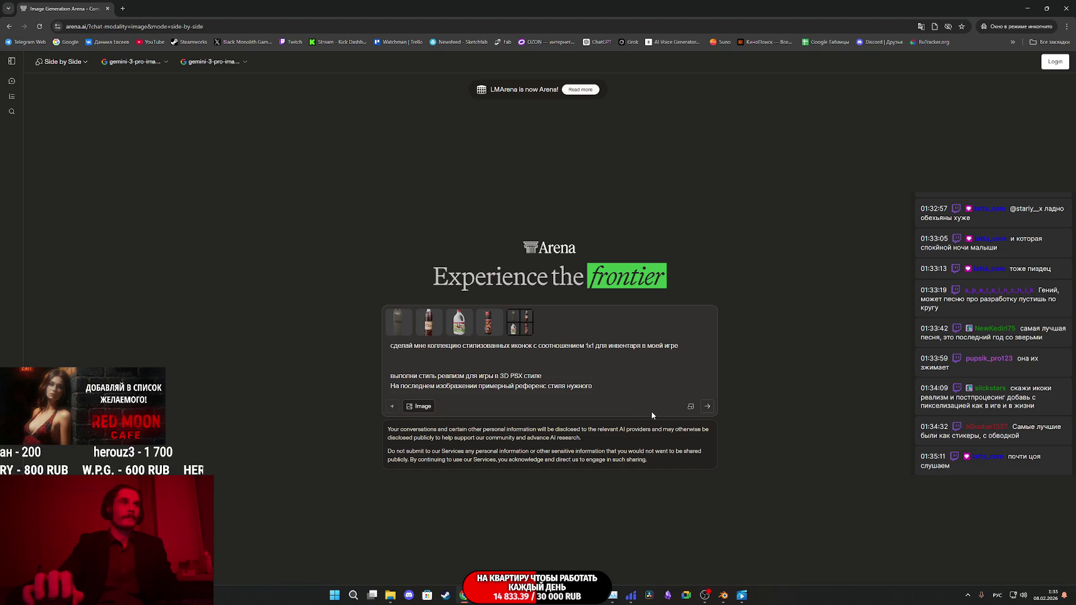
click(708, 407)
click(642, 380)
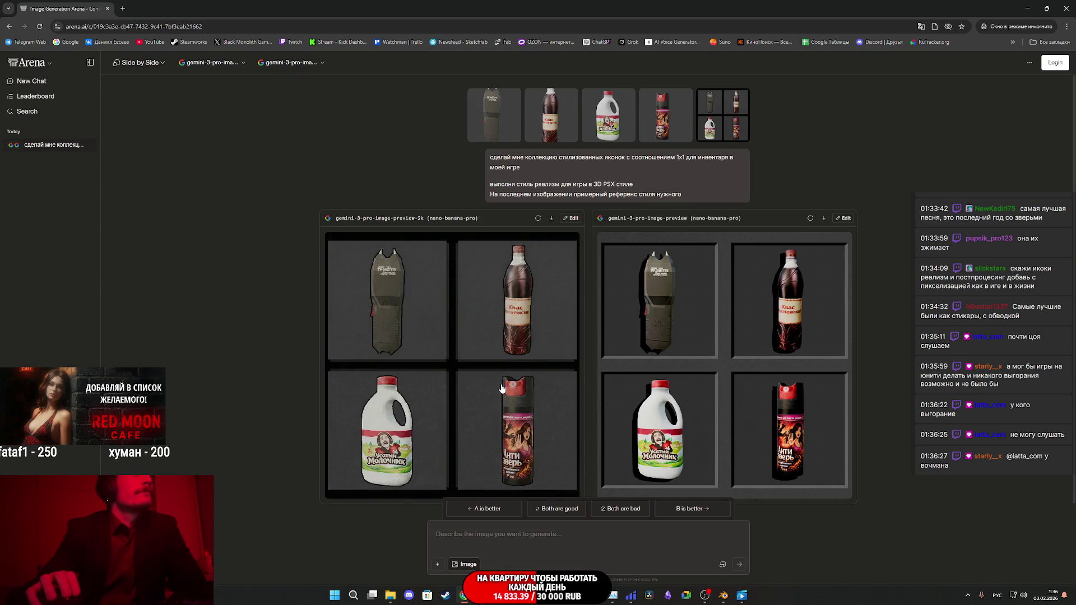
click(511, 341)
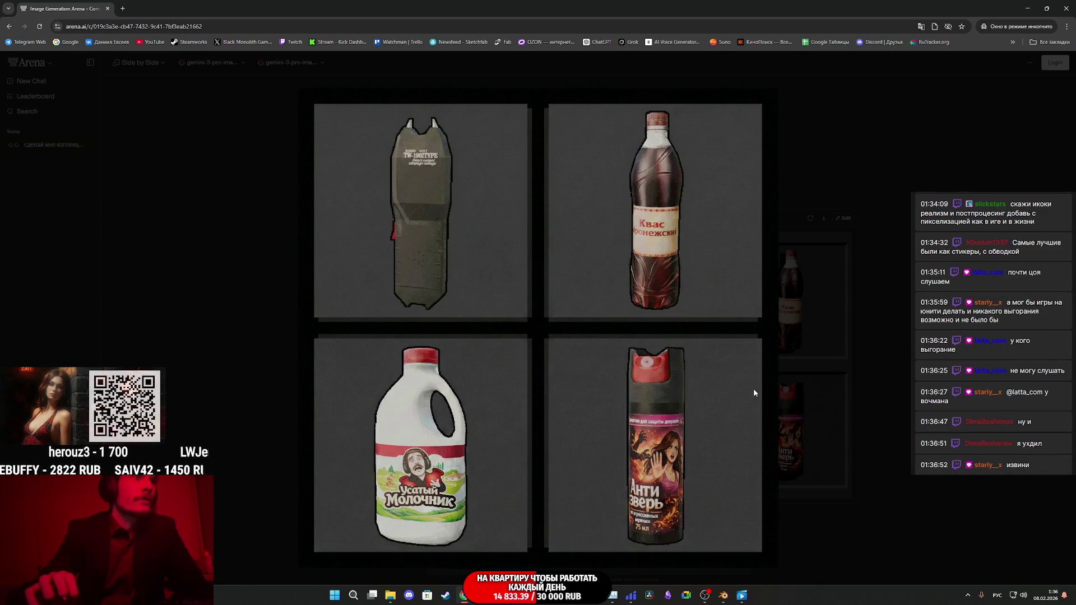
click(806, 388)
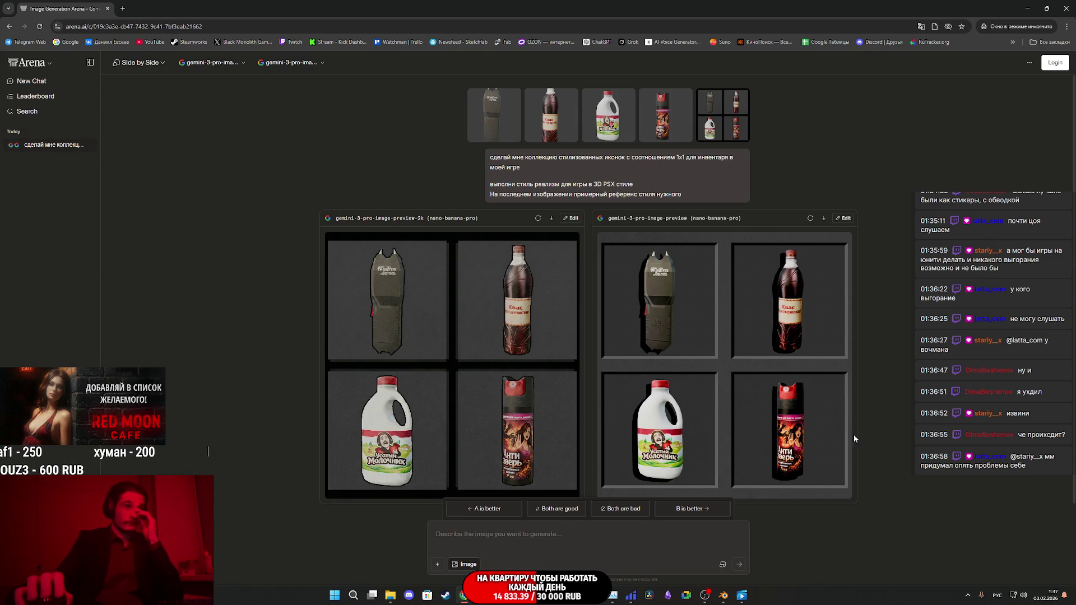
click(520, 543)
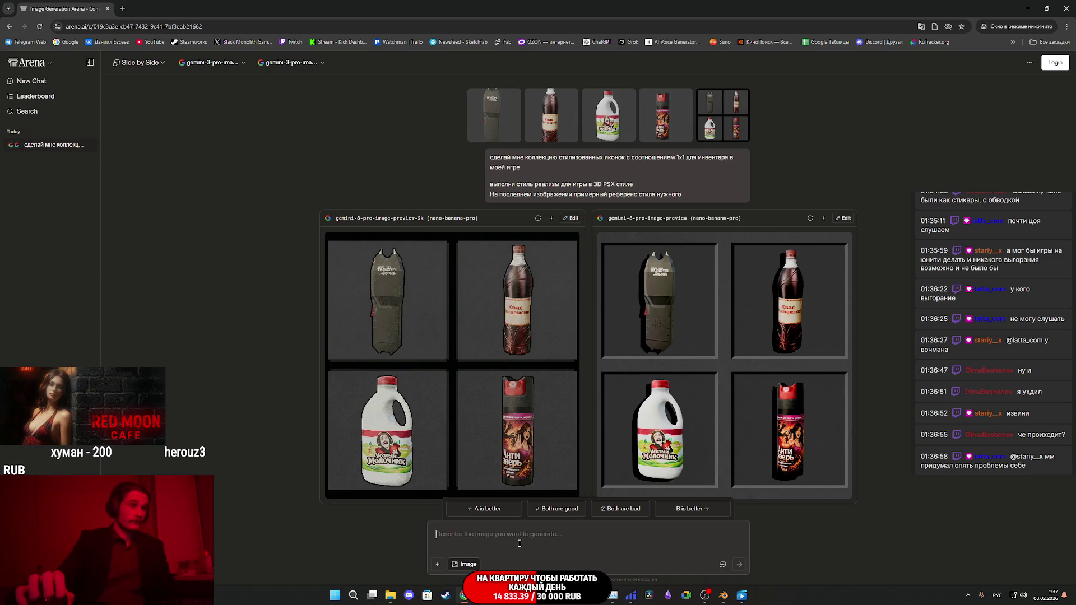
click(410, 595)
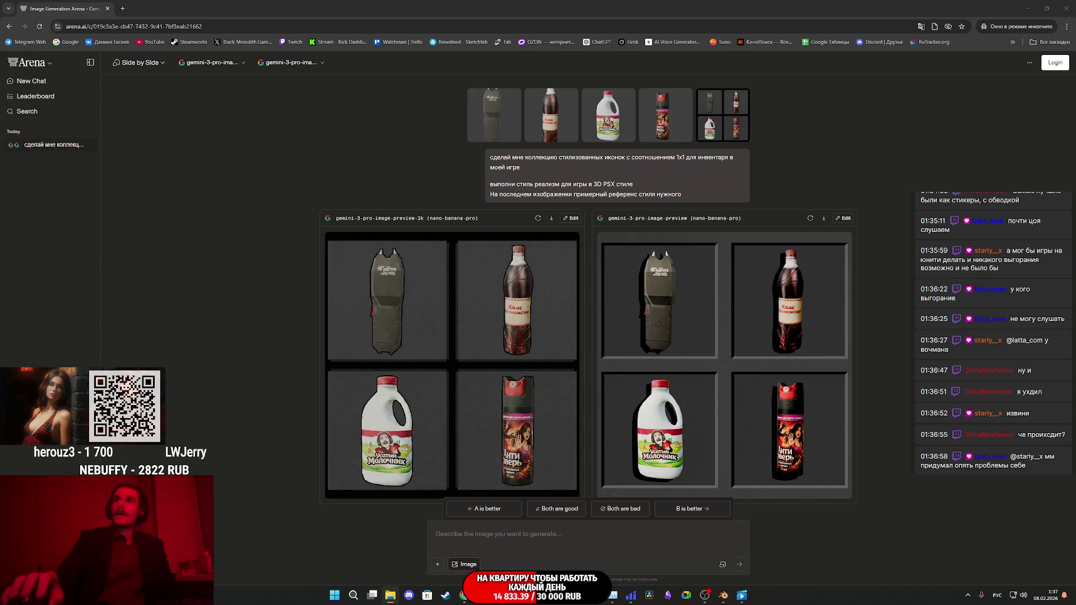
mouse_move(1075, 412)
mouse_down()
mouse_move(919, 412)
mouse_move(591, 535)
mouse_move(602, 533)
mouse_up()
Step: Paste the icon-collection prompt, attach the 2x2 grid reference image, and send it
click(550, 540)
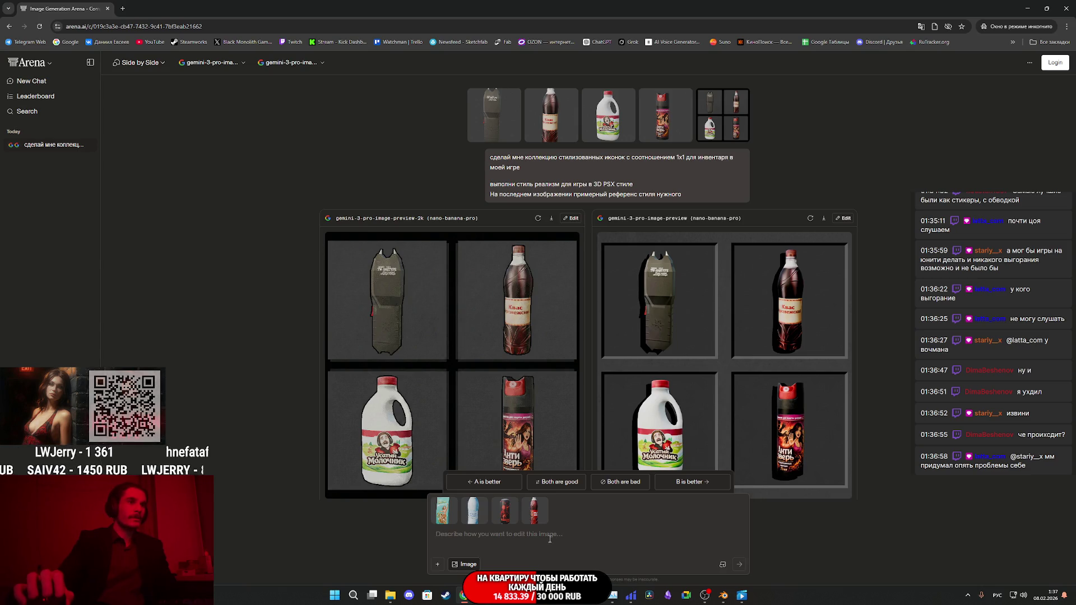
key(ctrl+v)
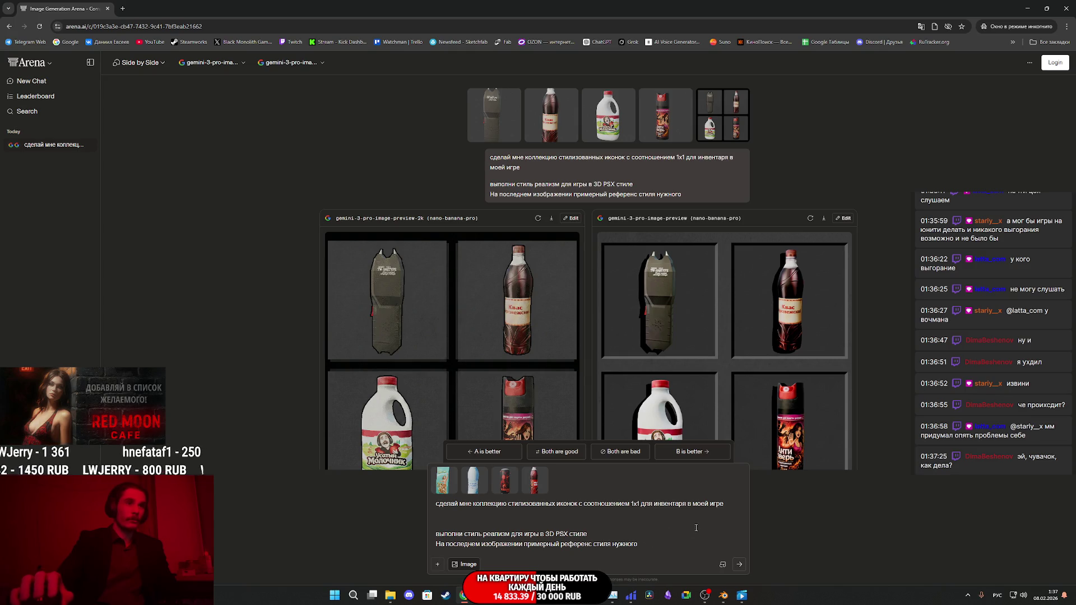
key(super+e)
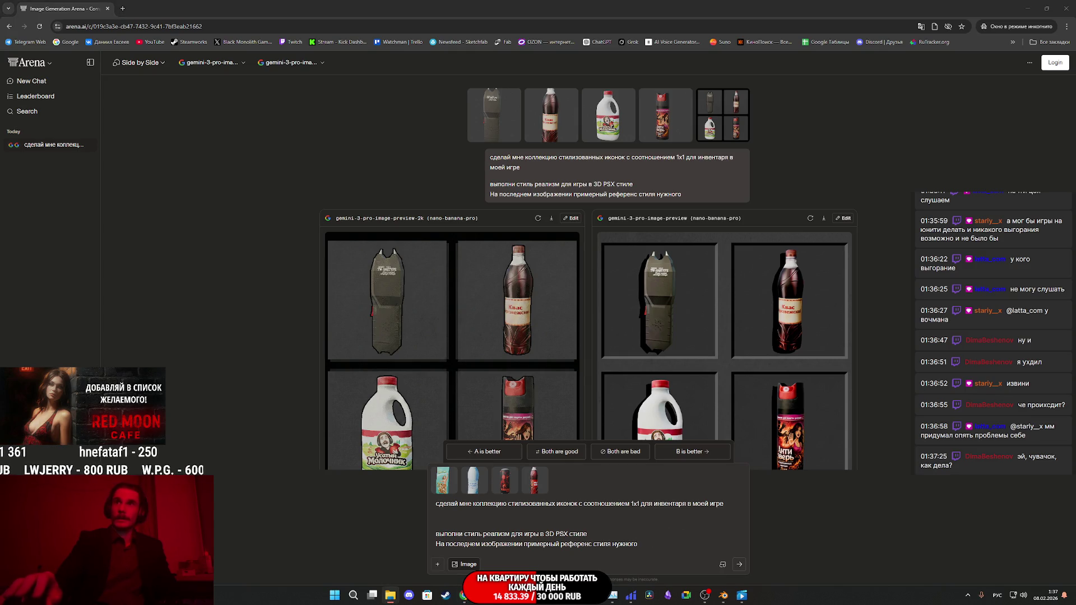
drag(617, 533, 644, 509)
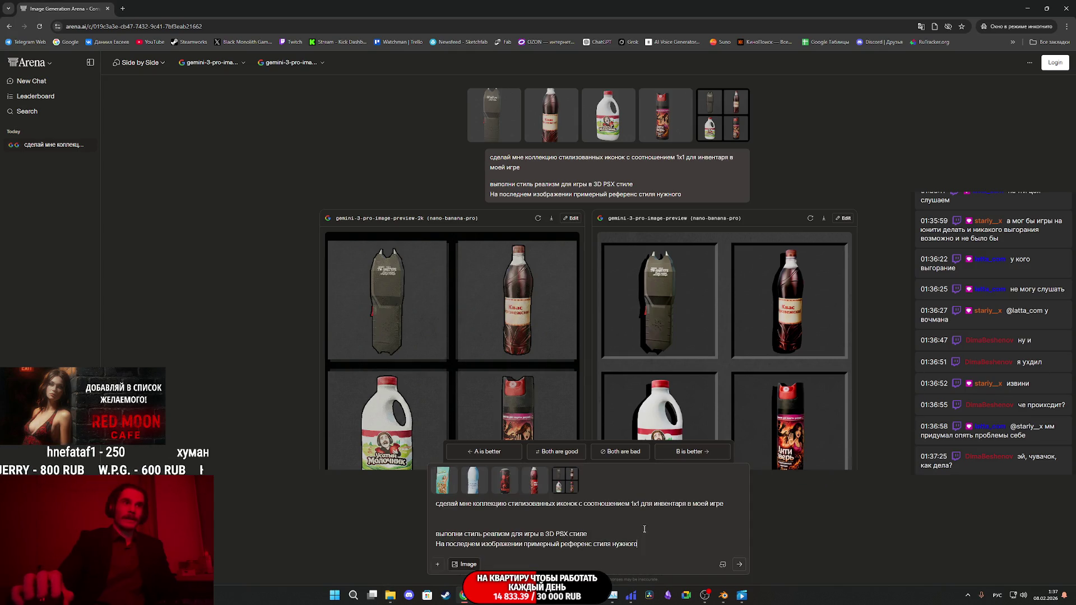
click(740, 565)
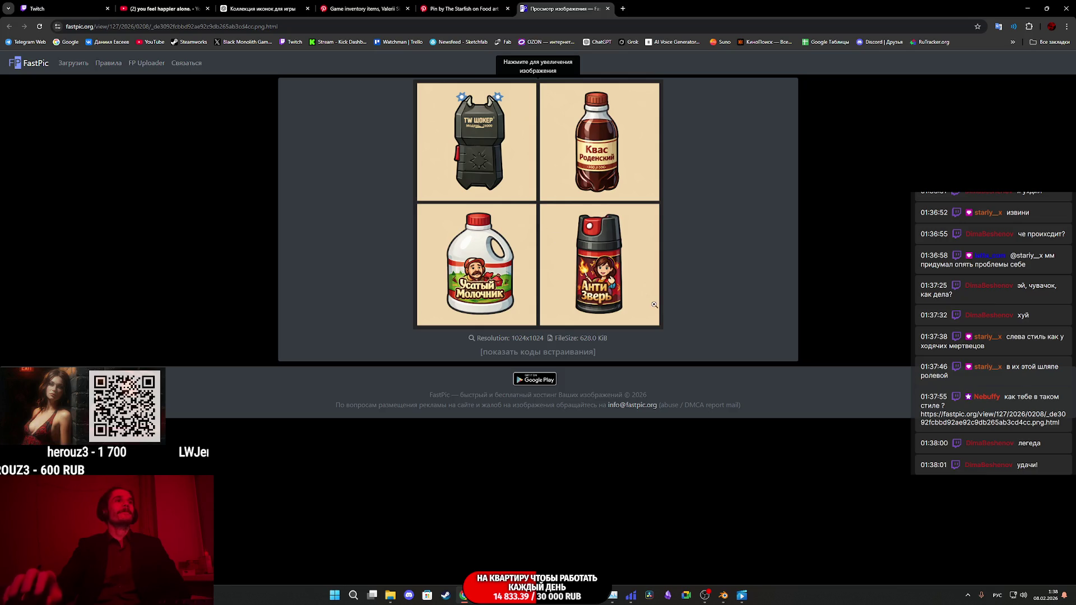
Step: Close the FastPic tab and go to the Twitch stream manager dashboard
middle_click(572, 5)
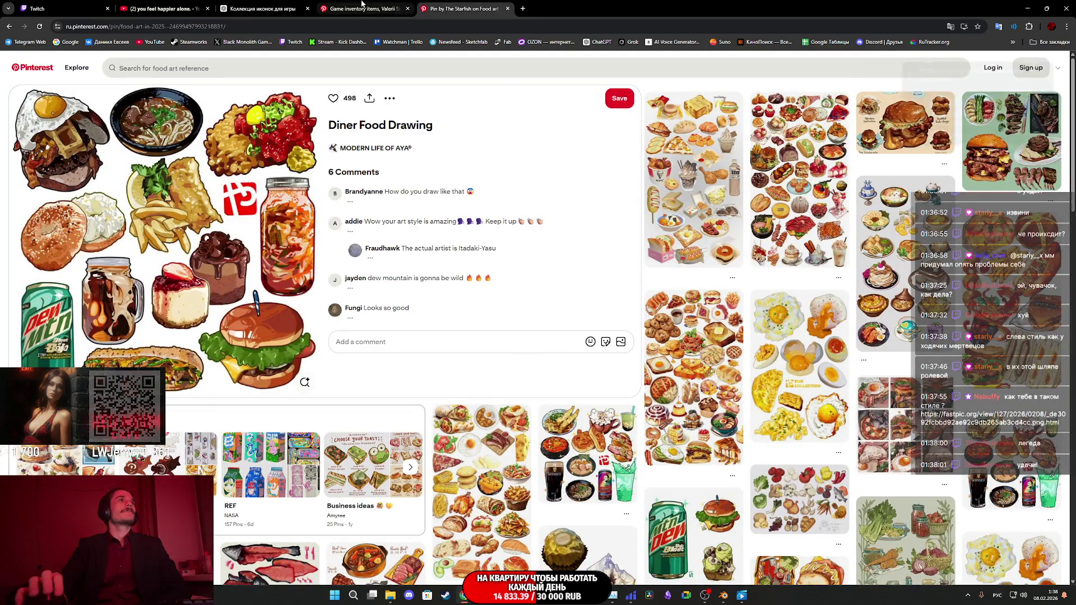
click(362, 8)
click(145, 3)
click(62, 8)
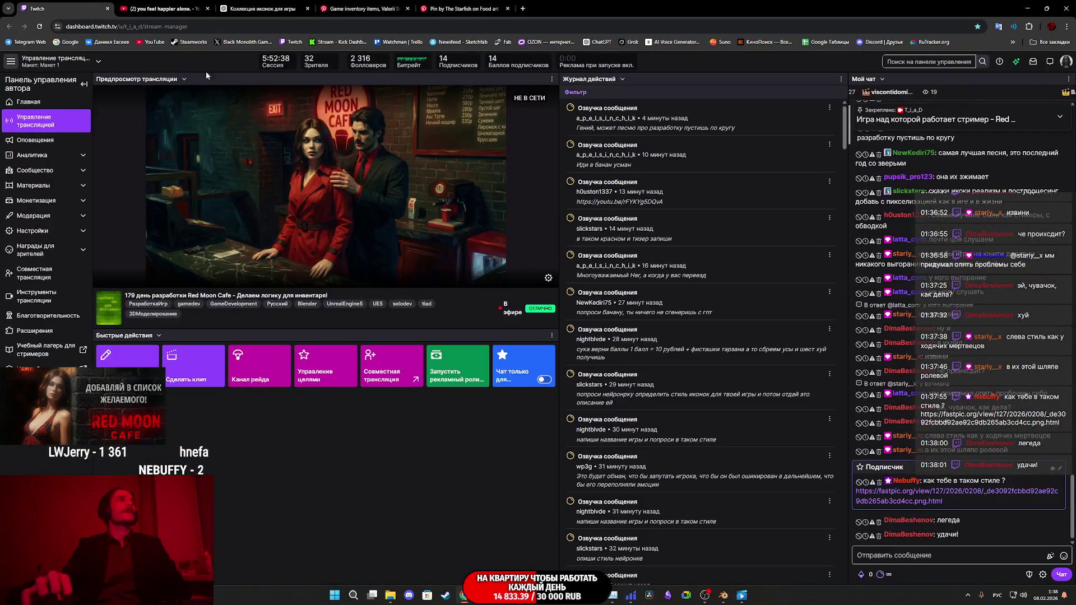
Step: Enlarge the right model's pistachio, water, energy-drink and cola grid, then the left model's
mouse_move(464, 595)
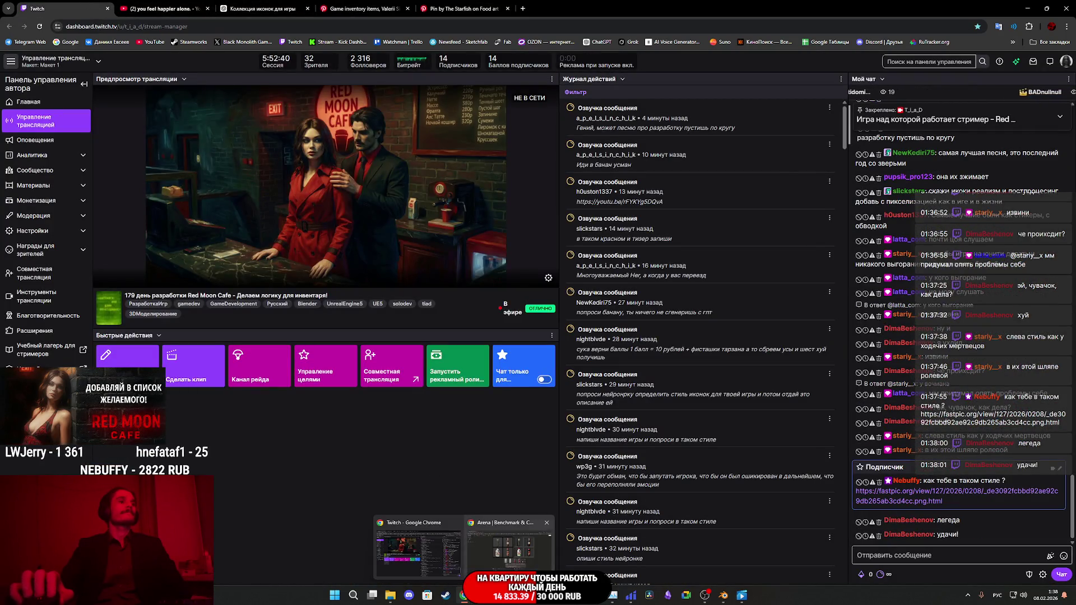
click(508, 552)
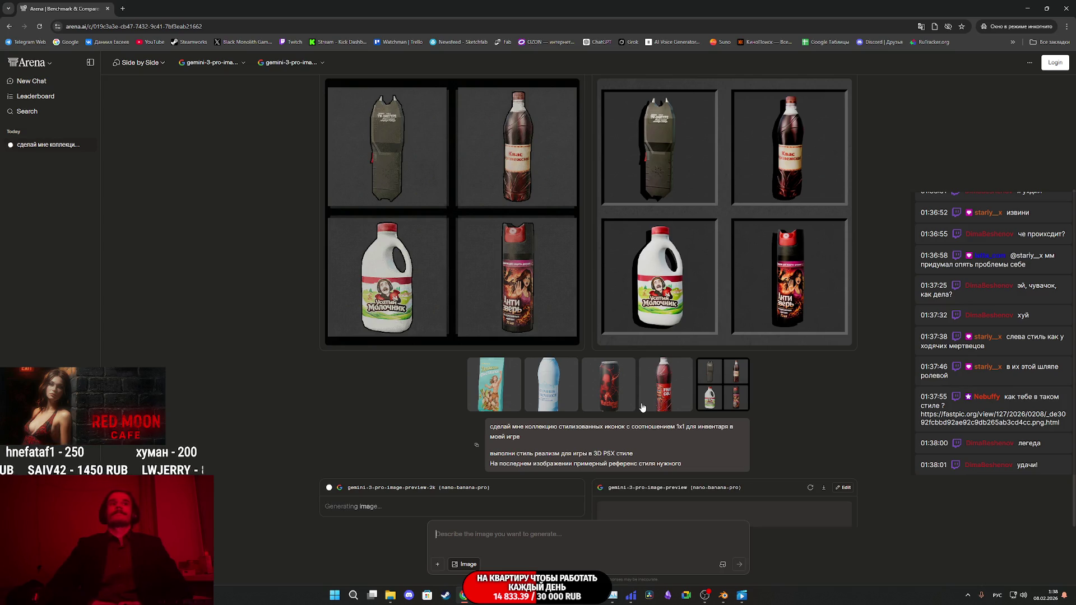
scroll(643, 407, down, 5)
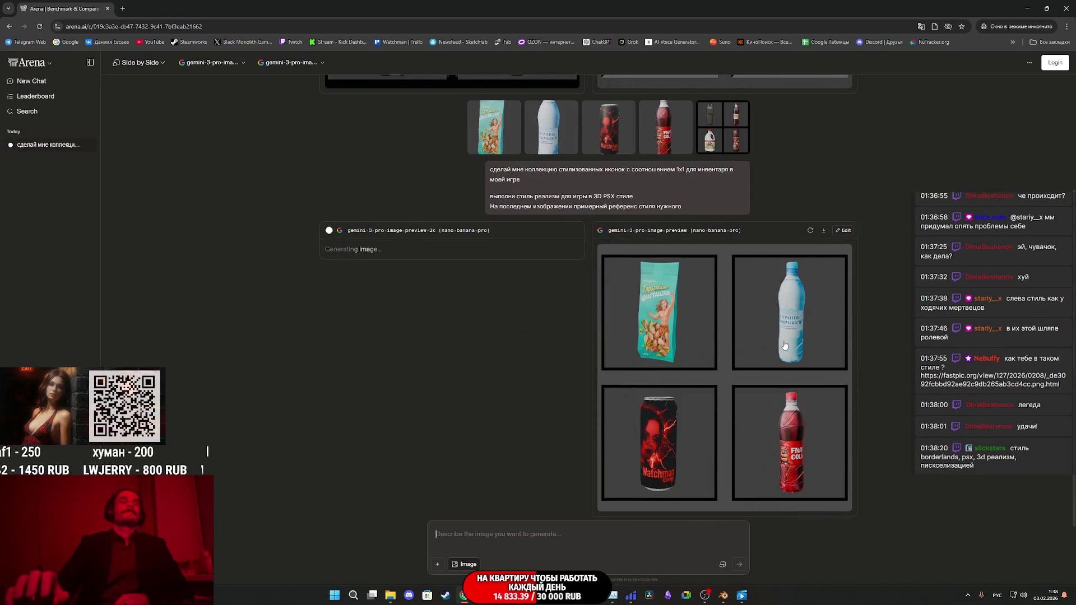
click(732, 329)
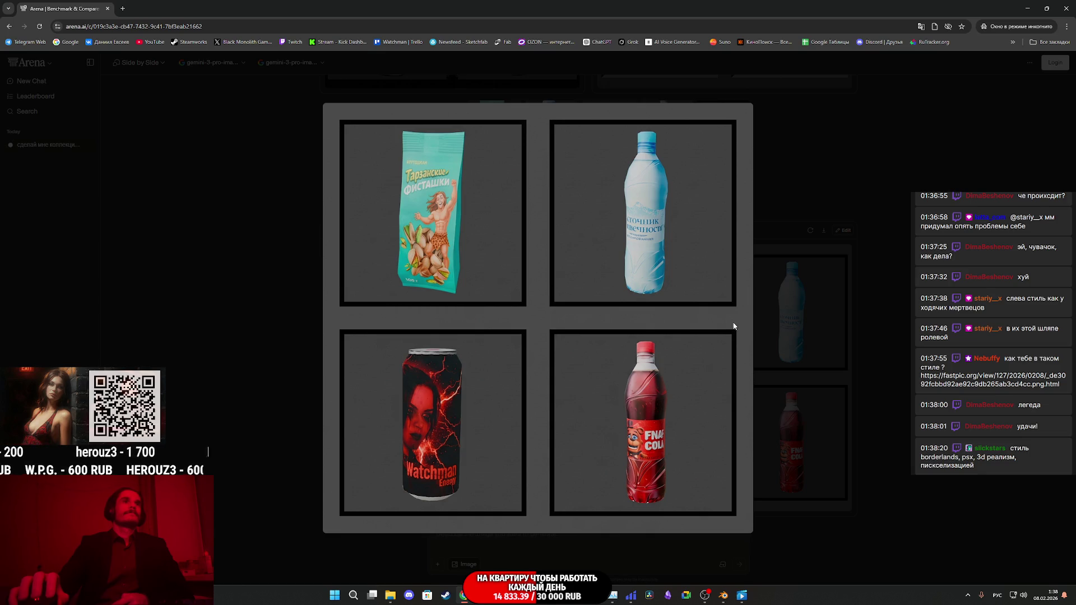
click(833, 307)
click(783, 324)
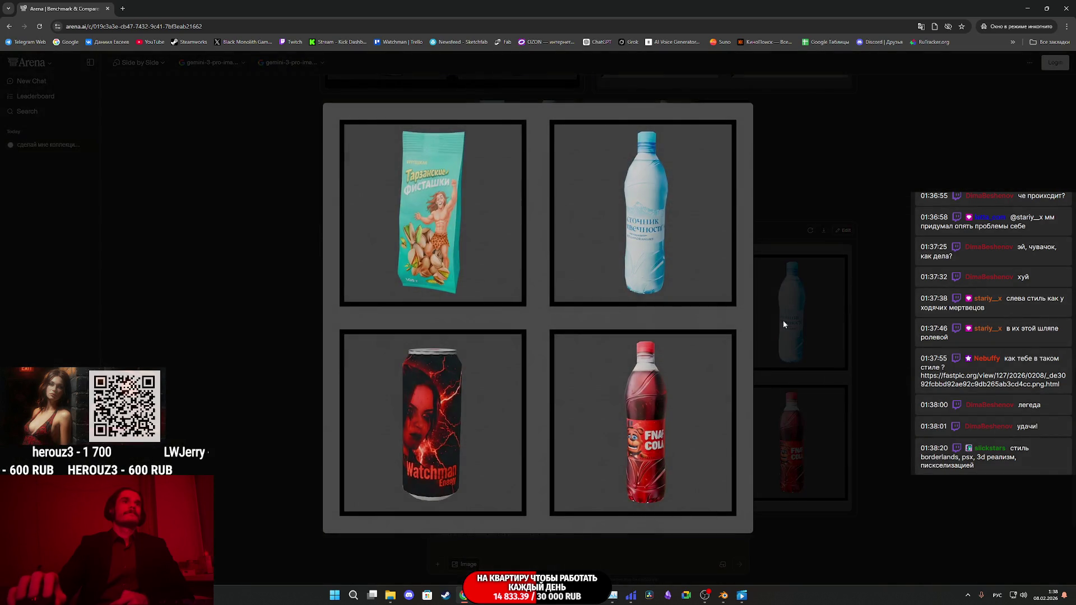
click(784, 324)
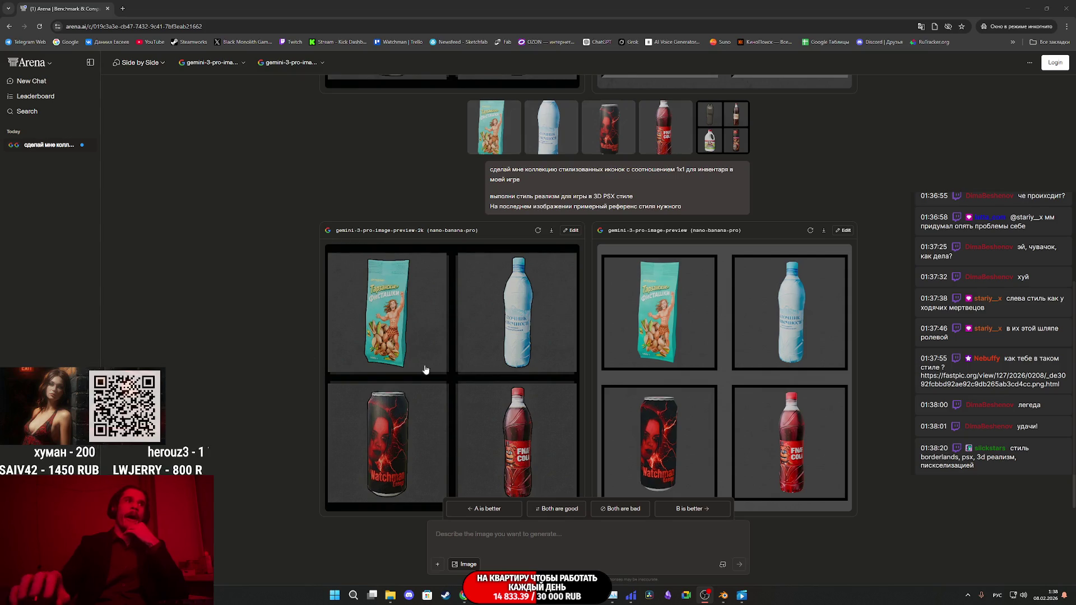
click(460, 362)
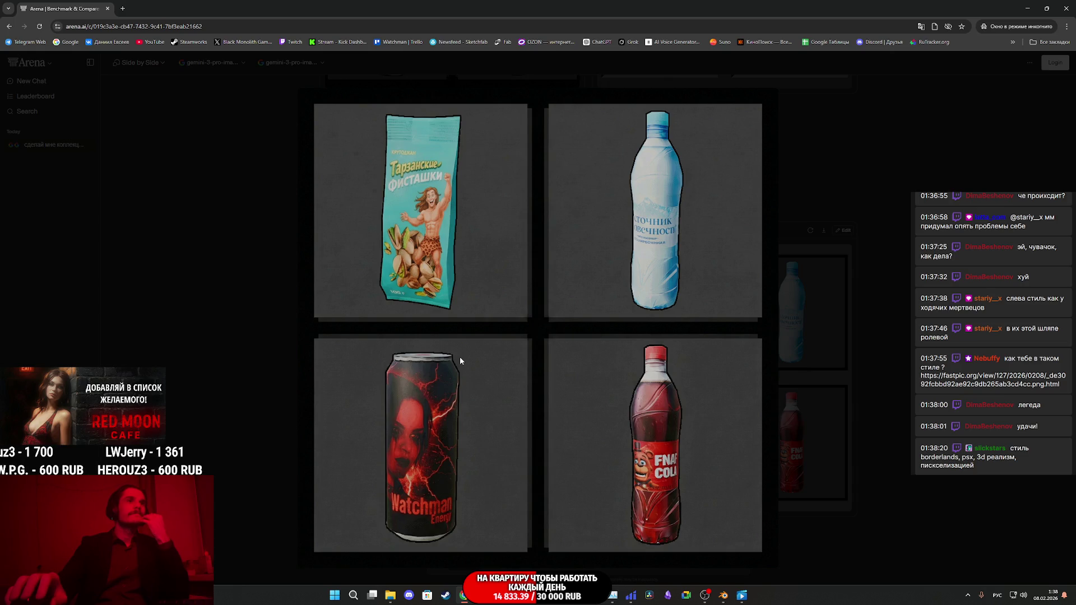
Step: Save the left Gemini grid (pistachios, water, Watchman Energy, FNAF Cola) as a PNG in Downloads
right_click(459, 360)
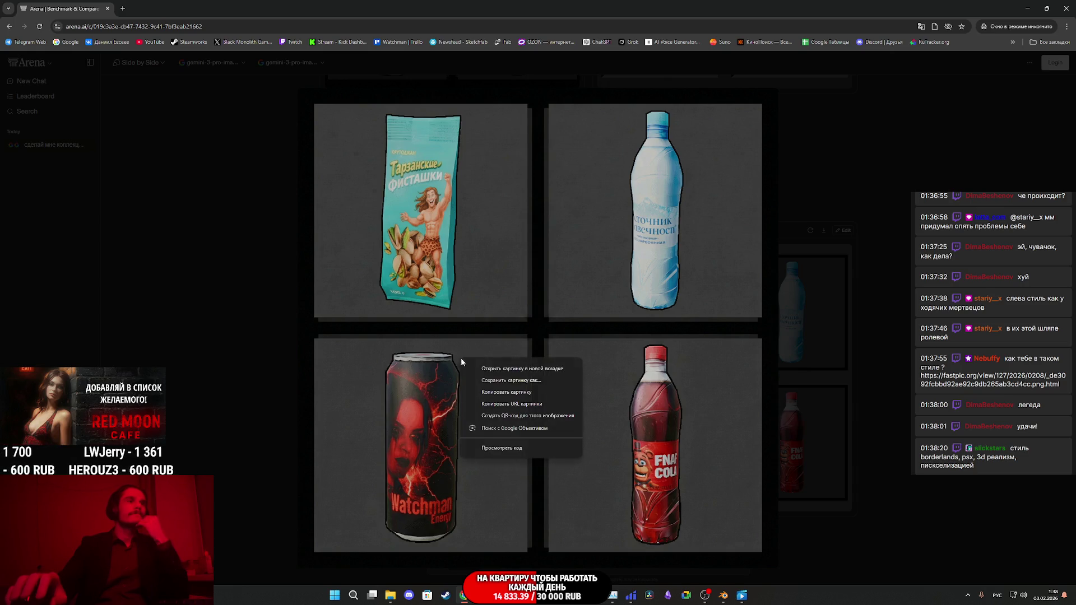
click(518, 381)
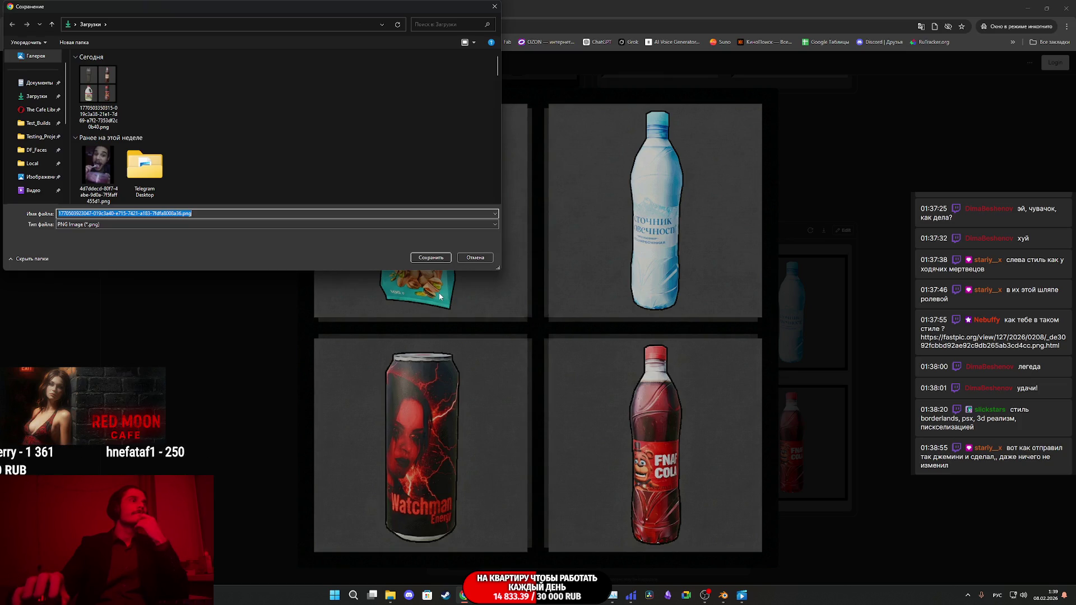
click(429, 258)
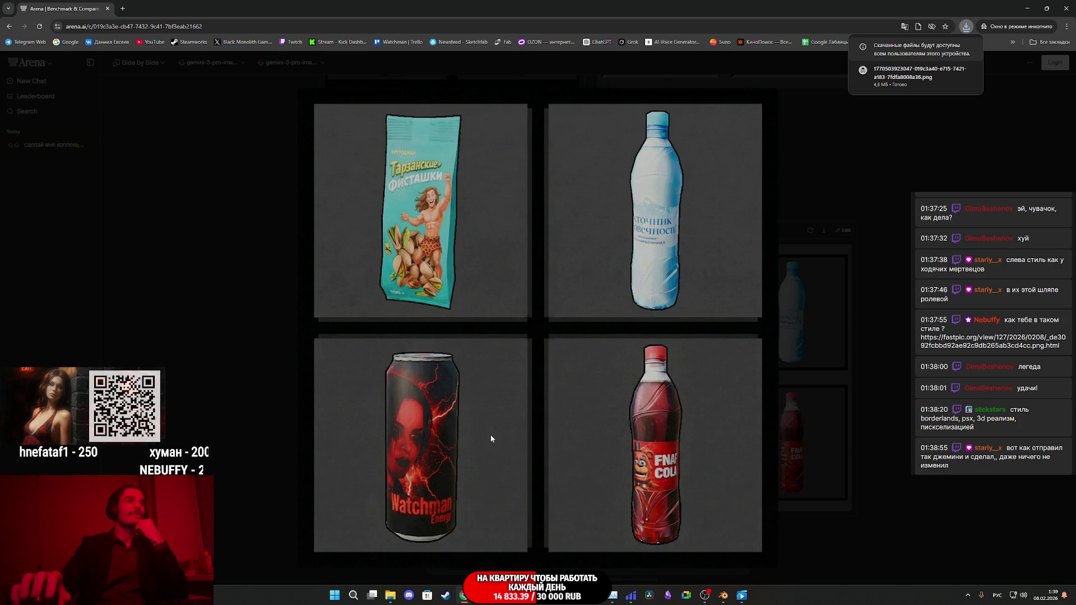
click(856, 396)
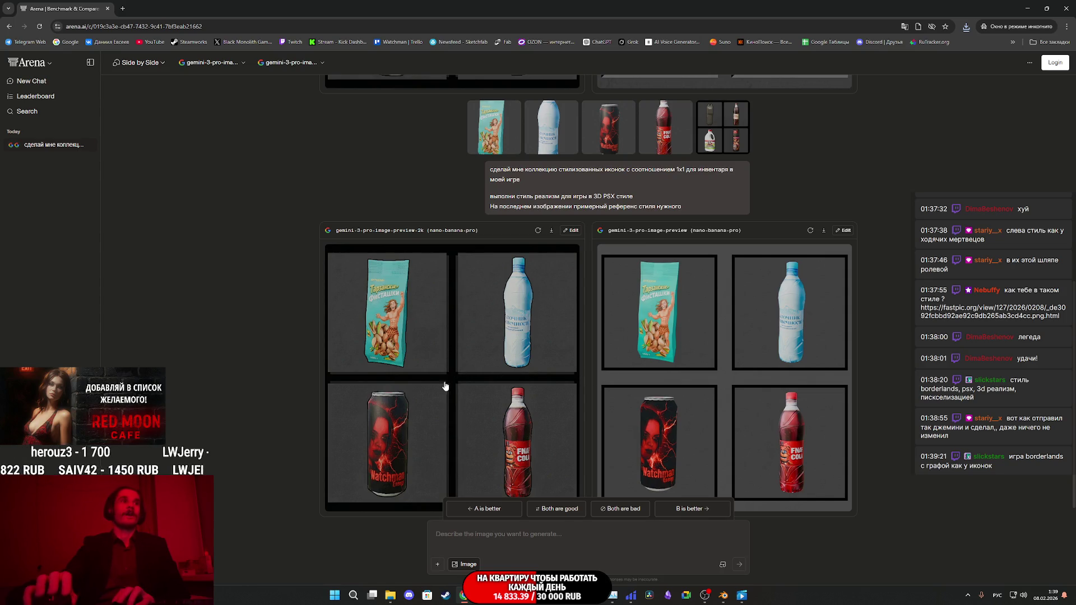
Step: Paste the previous icon prompt, attach four product images plus the 2x2 grid reference, and send
mouse_move(460, 598)
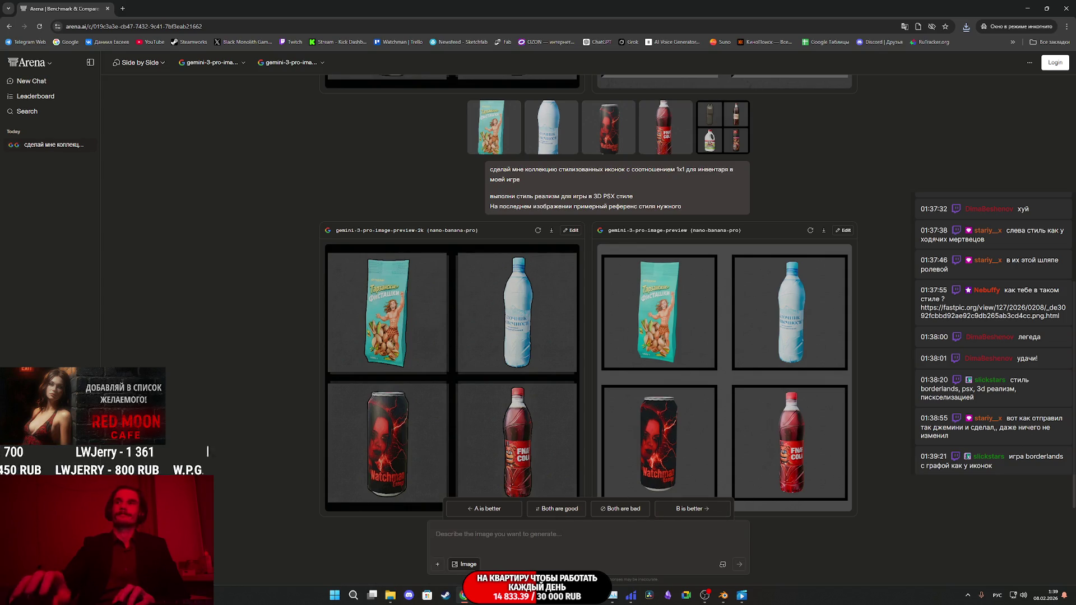
click(477, 191)
key(ctrl+v)
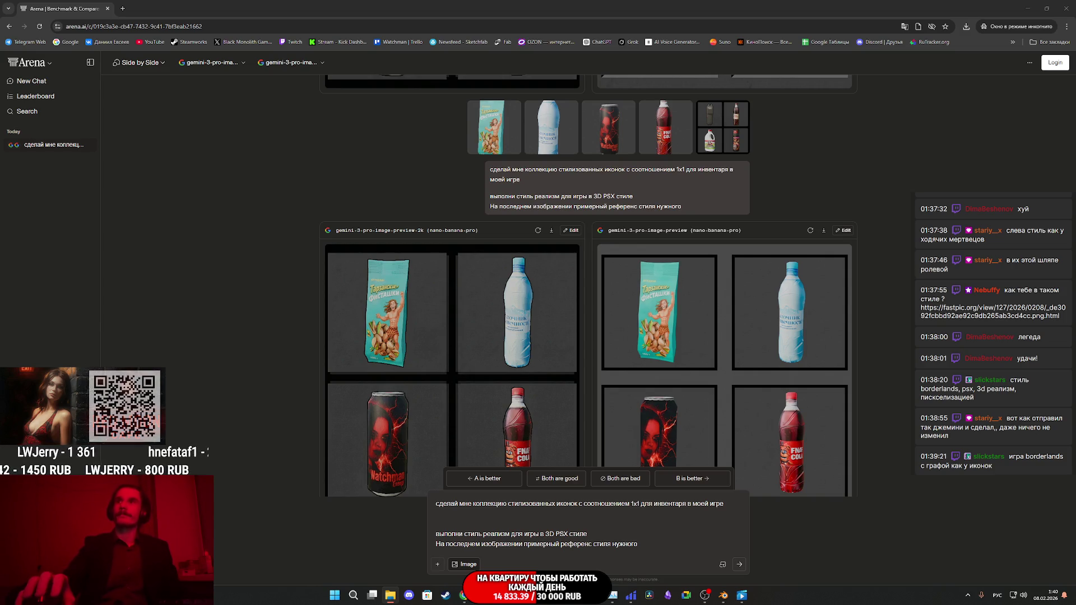
scroll(589, 281, down, 1)
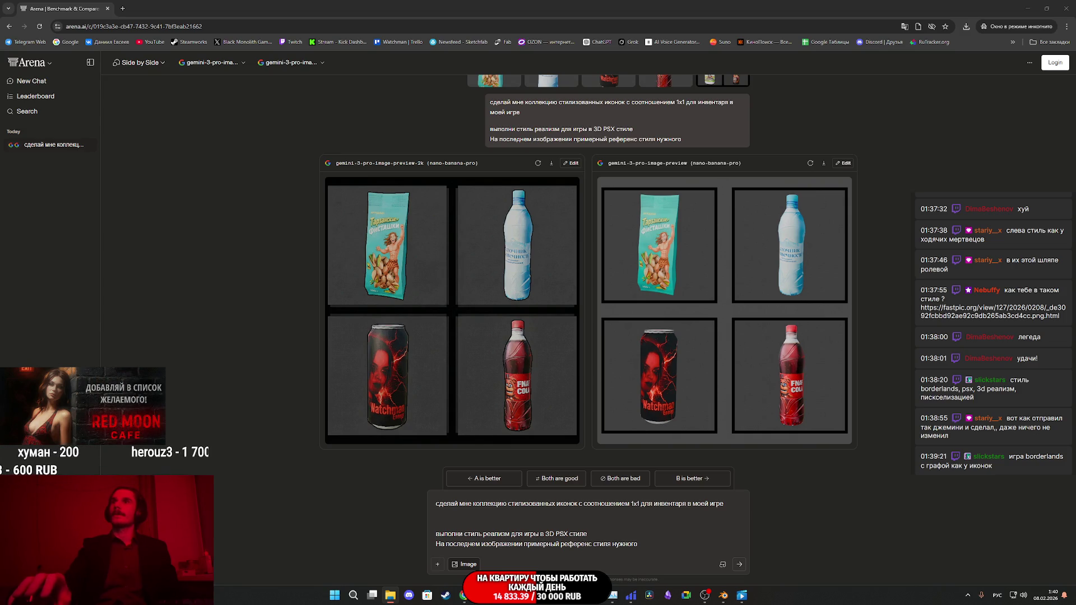
mouse_move(722, 455)
mouse_down()
mouse_move(616, 481)
mouse_move(614, 537)
mouse_up()
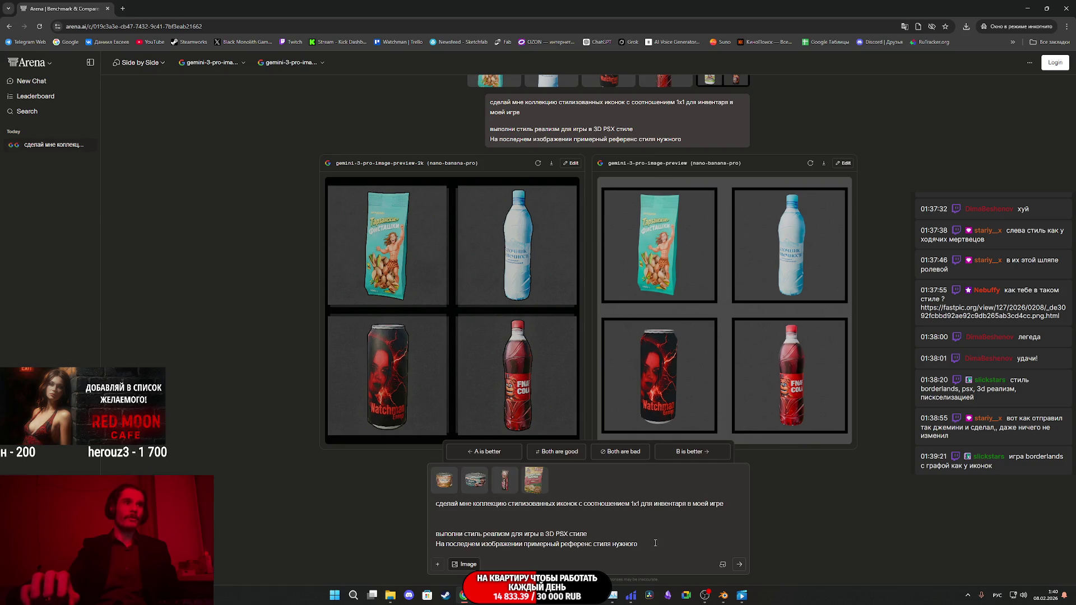
key(alt+Tab)
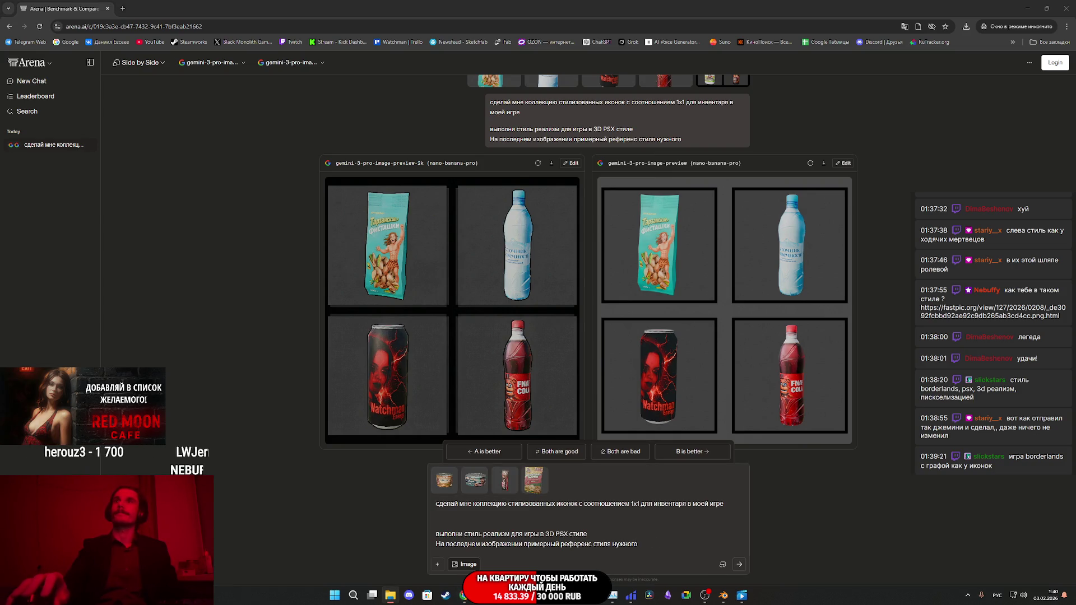
drag(799, 459, 621, 505)
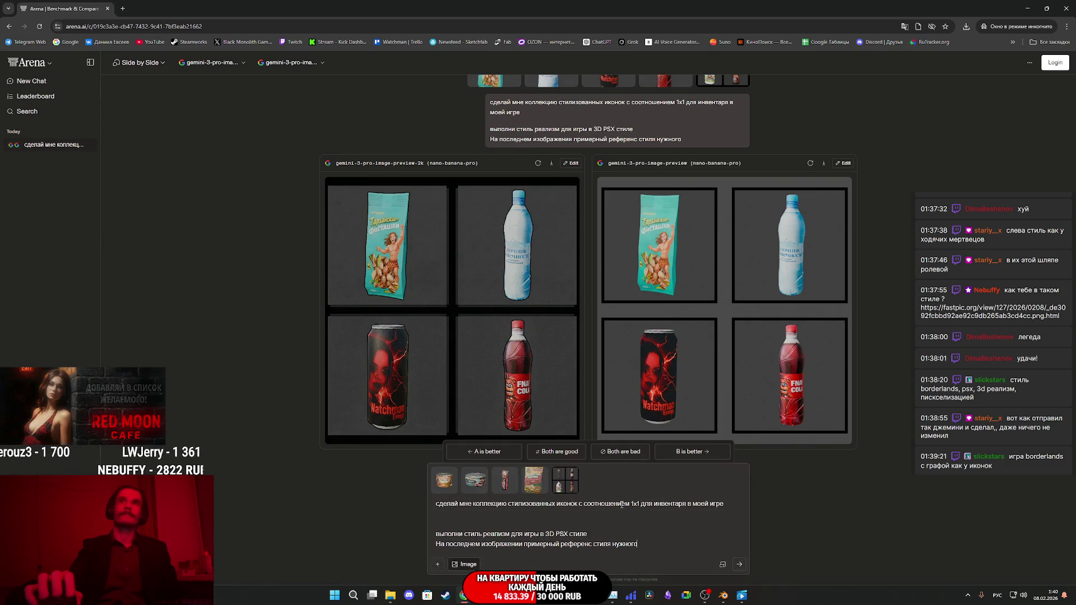
click(740, 565)
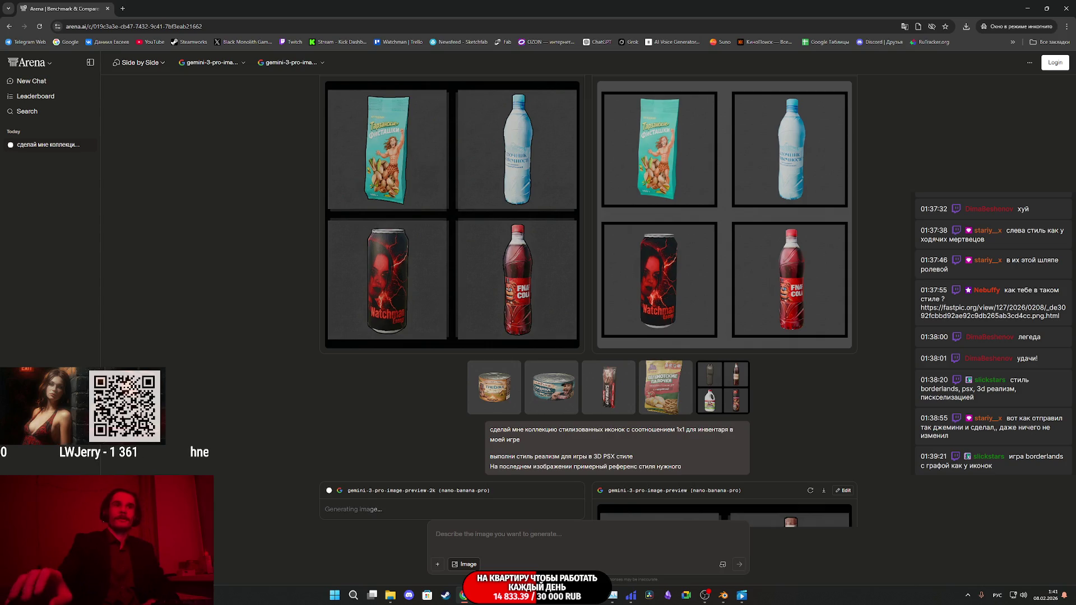
Step: Enlarge the right, then left, grids showing Тушёнка, Сардина and GYM NIGHTS, then close the incognito window
scroll(802, 368, down, 5)
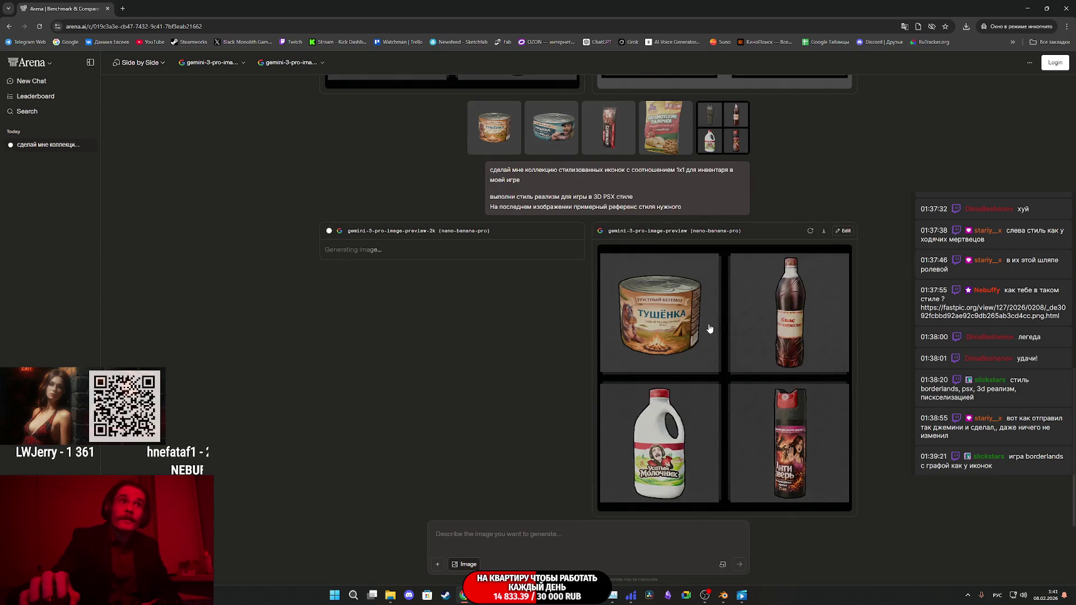
click(692, 325)
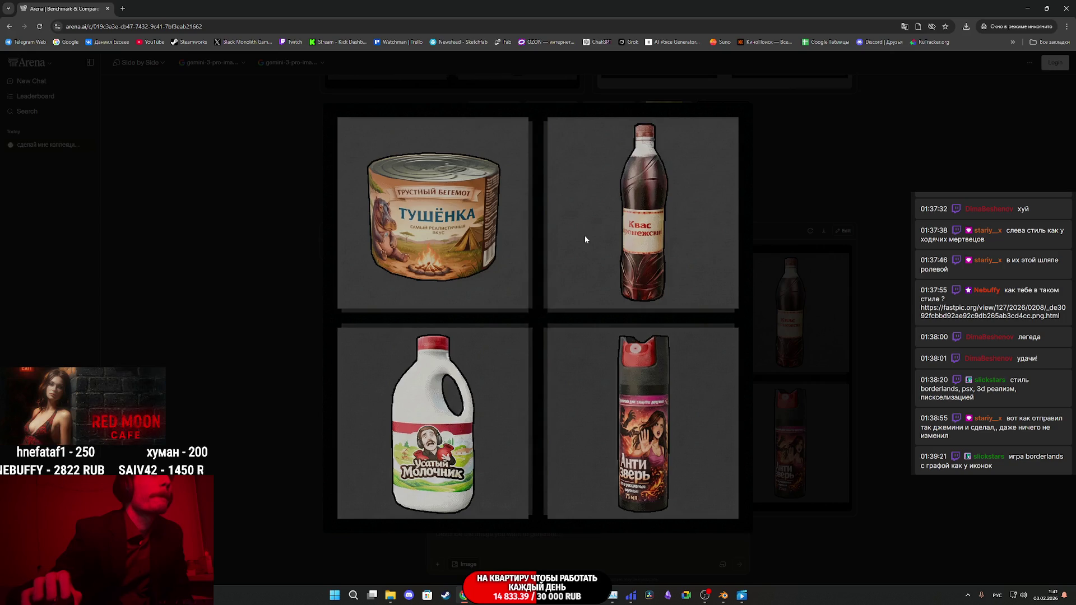
click(845, 196)
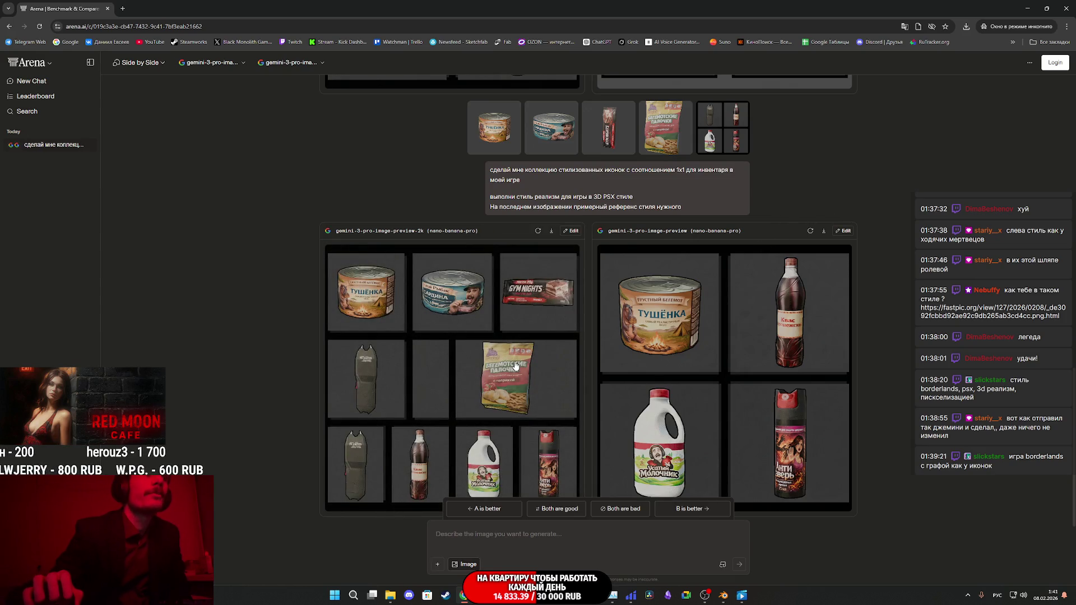
click(533, 289)
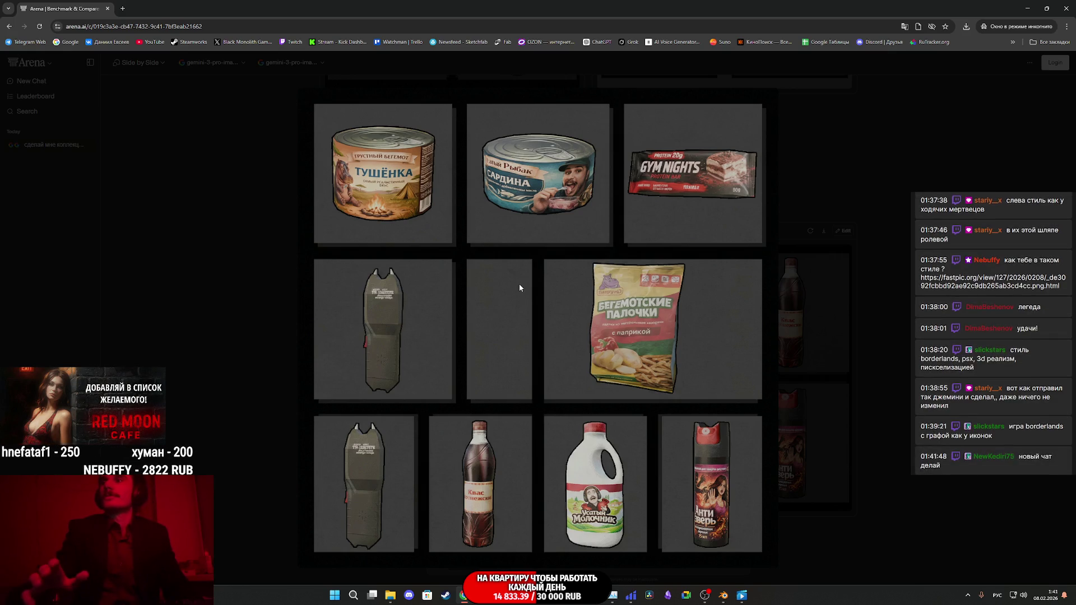
click(871, 221)
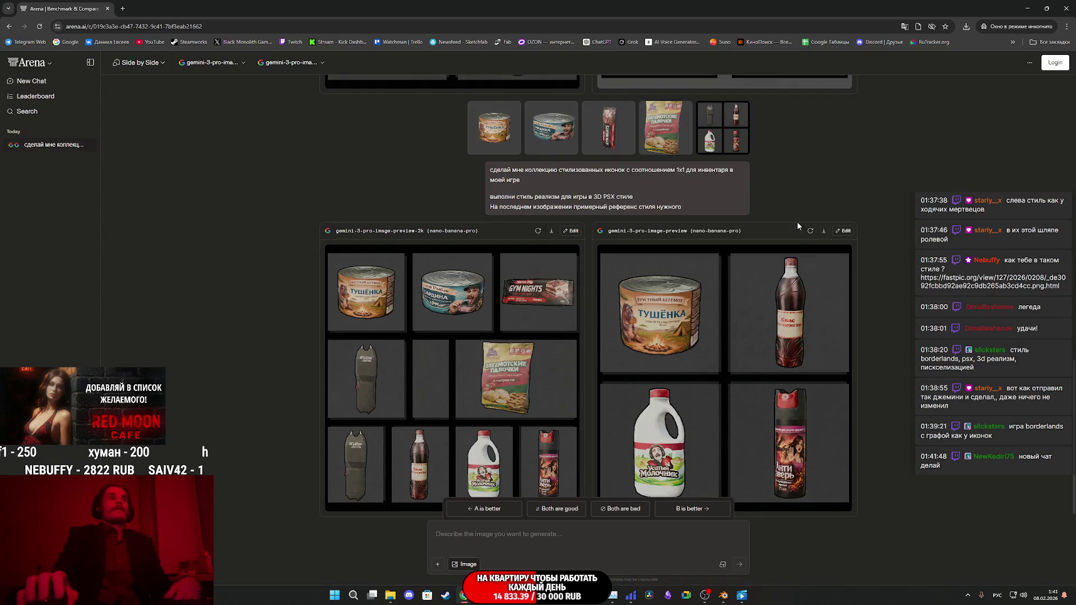
scroll(480, 194, down, 1)
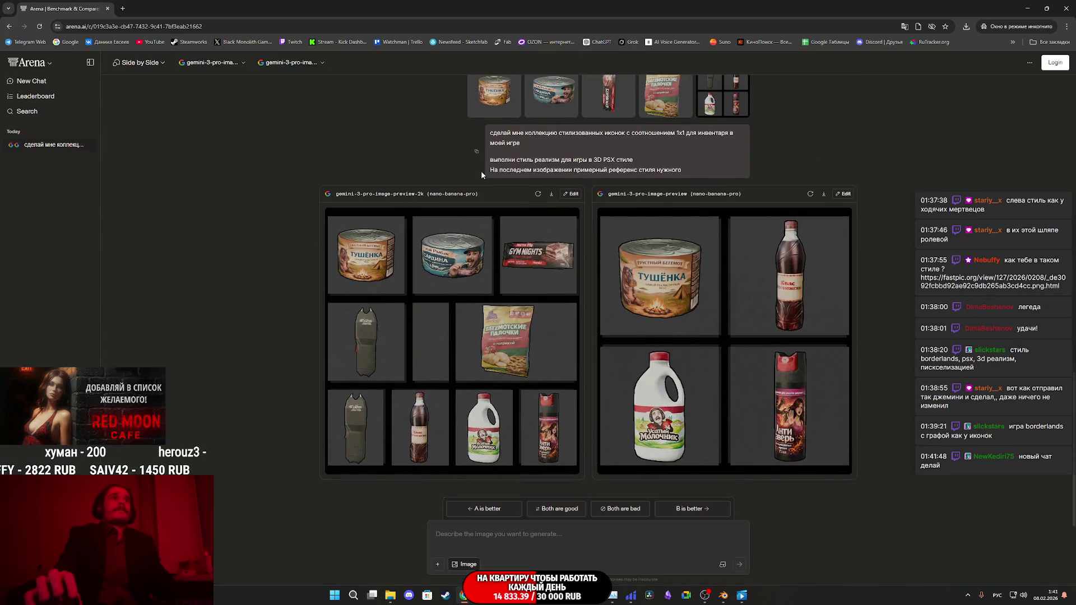
click(1066, 8)
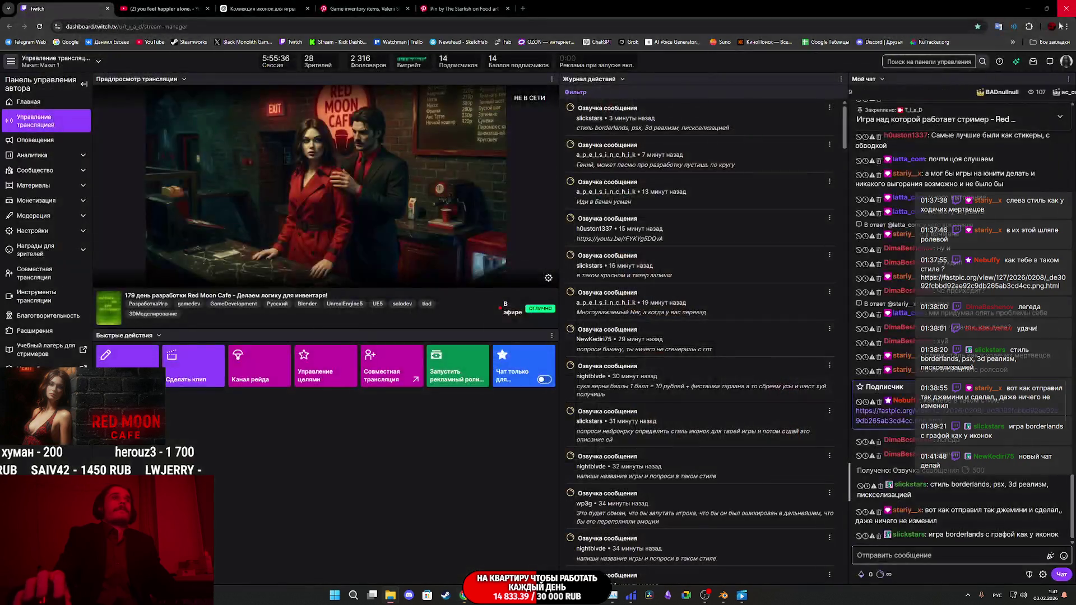
Step: Open a new Chrome incognito window and load the saved Arena bookmark
click(1067, 27)
mouse_move(985, 89)
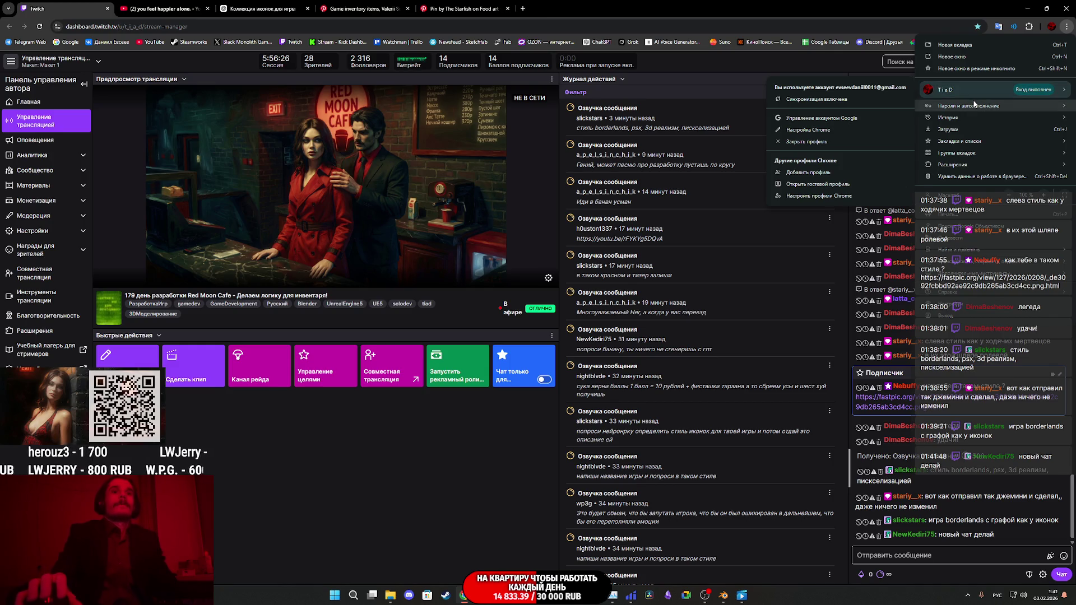
click(957, 69)
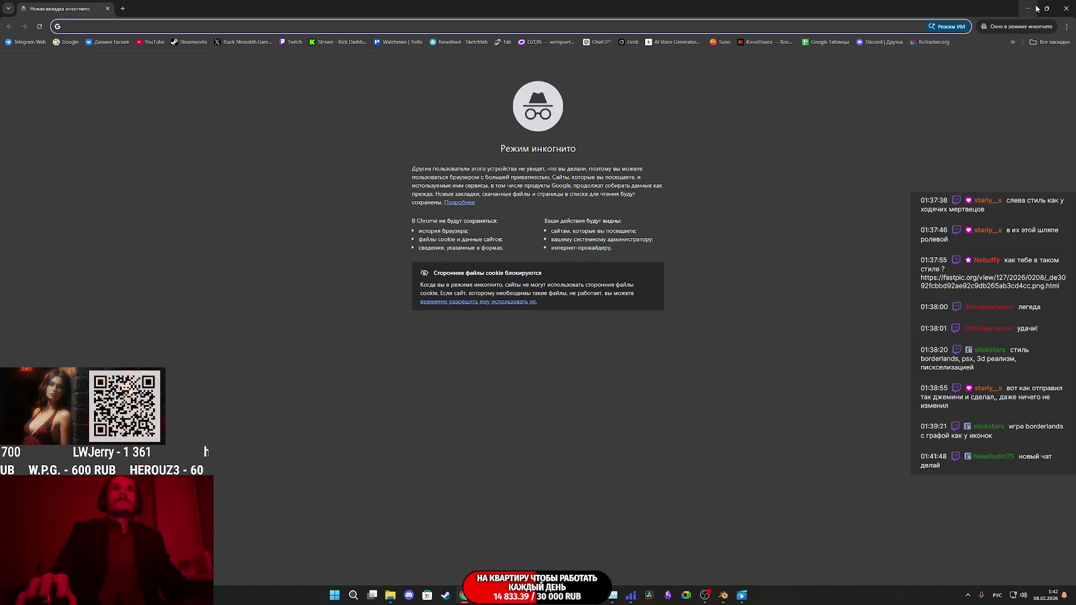
click(1042, 43)
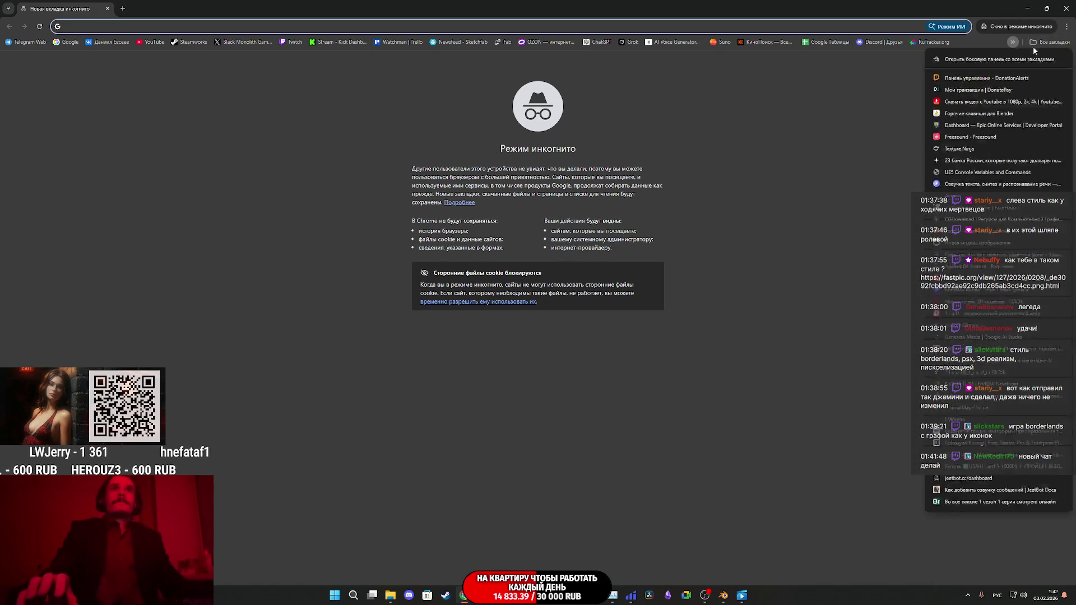
click(980, 418)
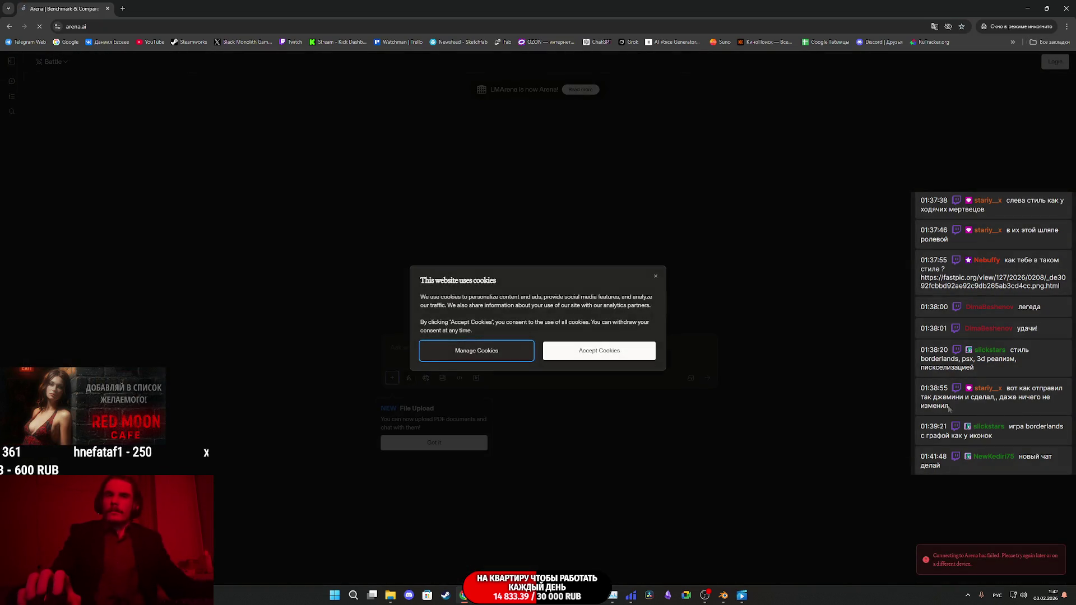
Step: Accept cookies, paste the icon prompt, and set Image mode, Side by Side with gemini-3-pro-image on the left
click(584, 354)
text(сделай мне коллекцию стилизованных иконок с соотношением 1x1 для инвентаря в моей игре   выполни стиль реализм для игры в 3D PSX стиле На последнем изображении примерный референс стиля нужного)
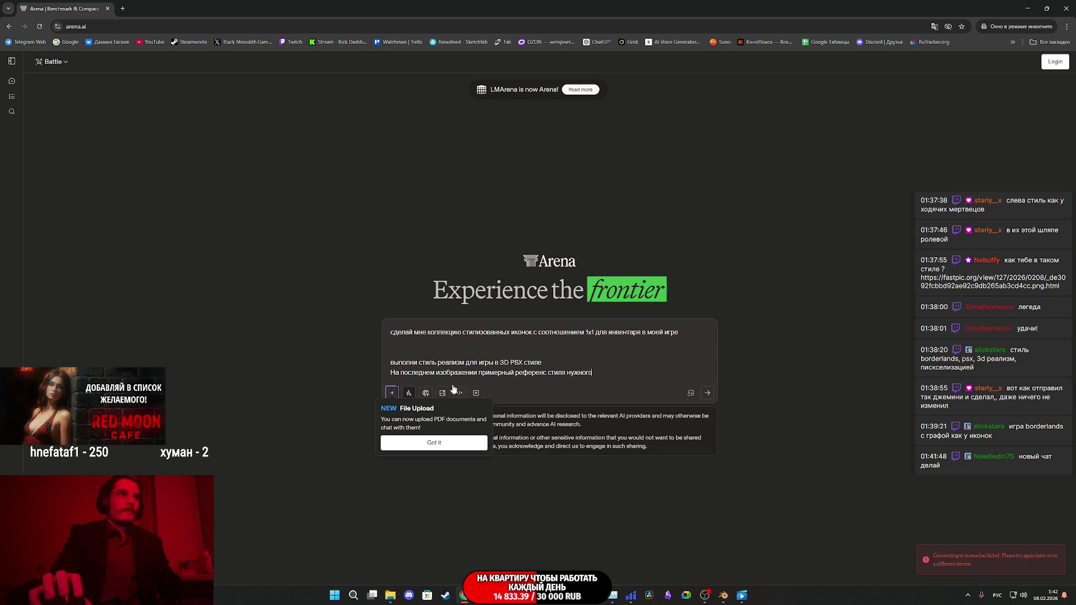
click(442, 393)
click(56, 61)
click(80, 101)
click(133, 62)
click(185, 178)
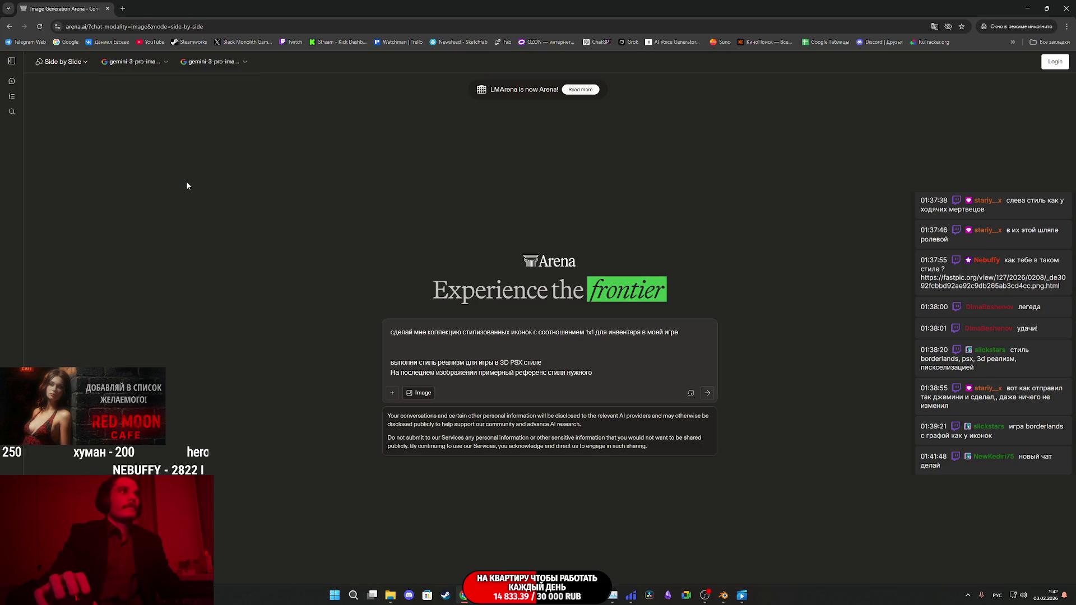
Step: Attach four product images and the grid style reference, then send and accept the terms
key(super+e)
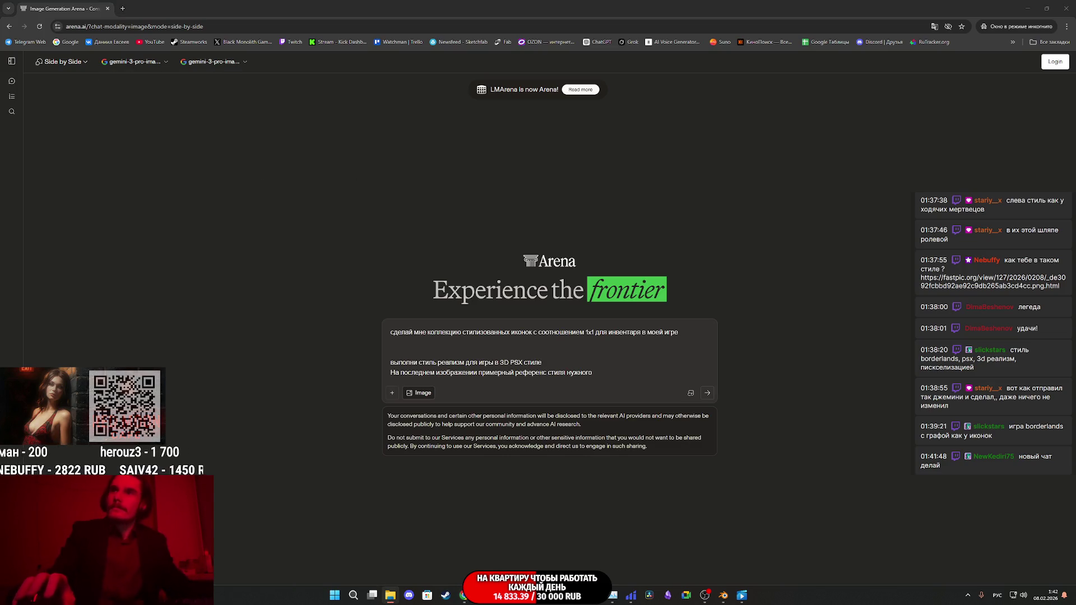
drag(480, 312, 570, 333)
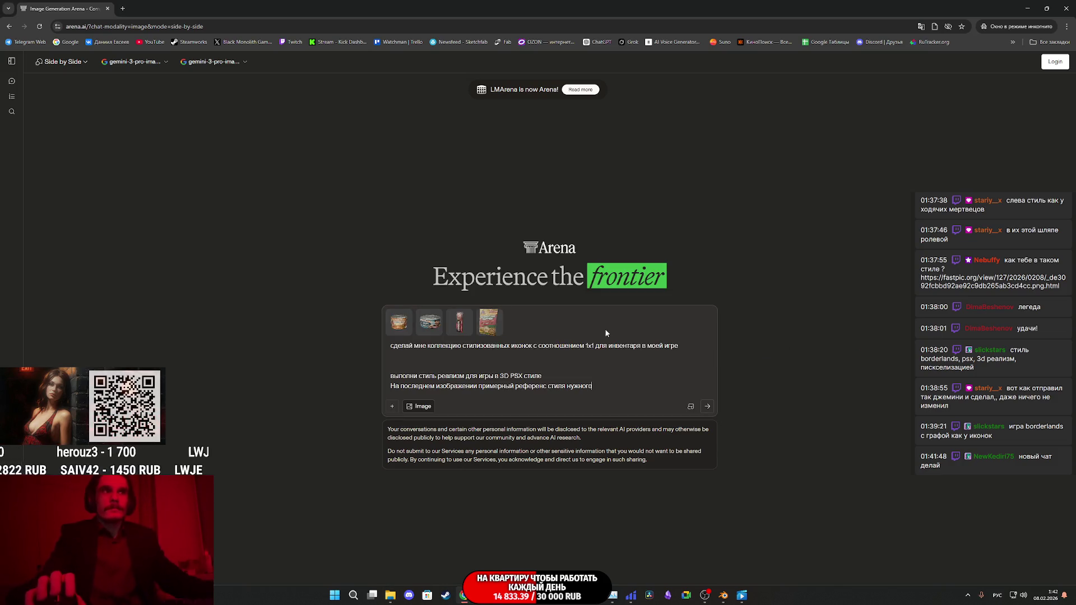
key(alt+Tab)
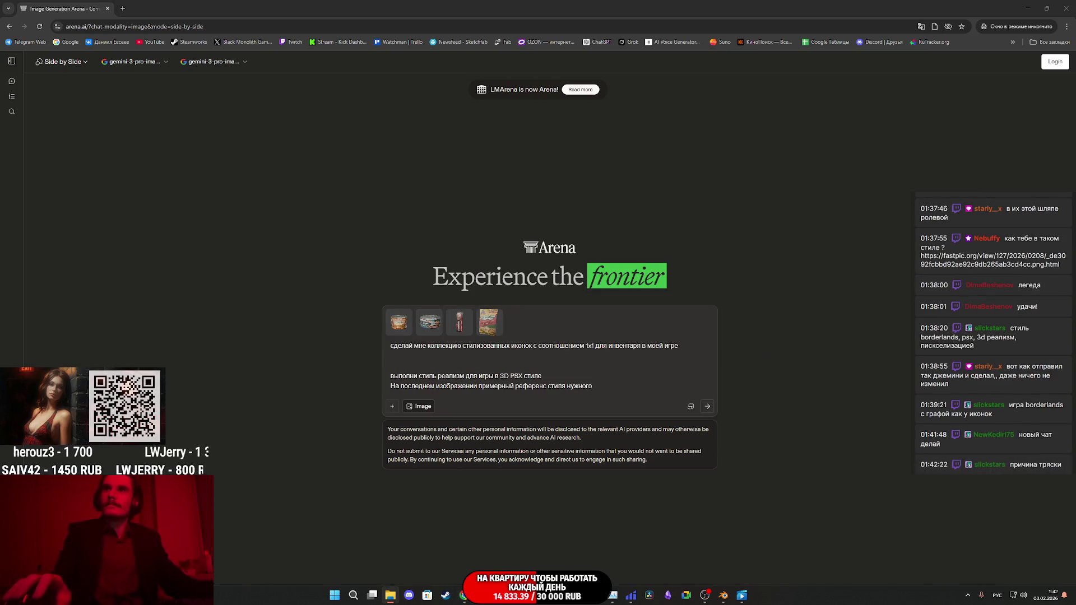
drag(648, 292, 599, 362)
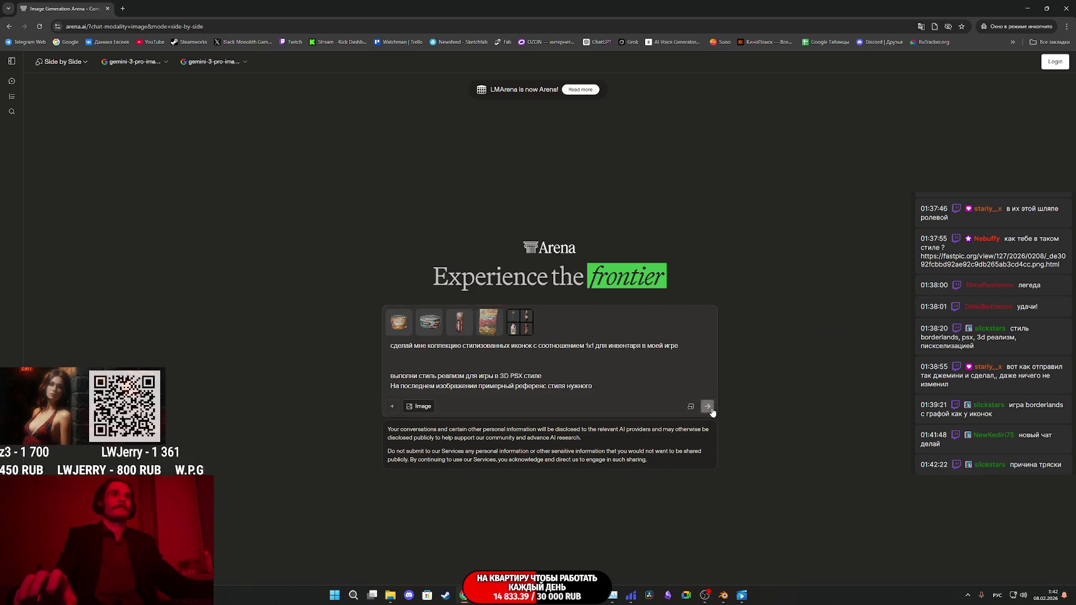
click(711, 408)
click(651, 380)
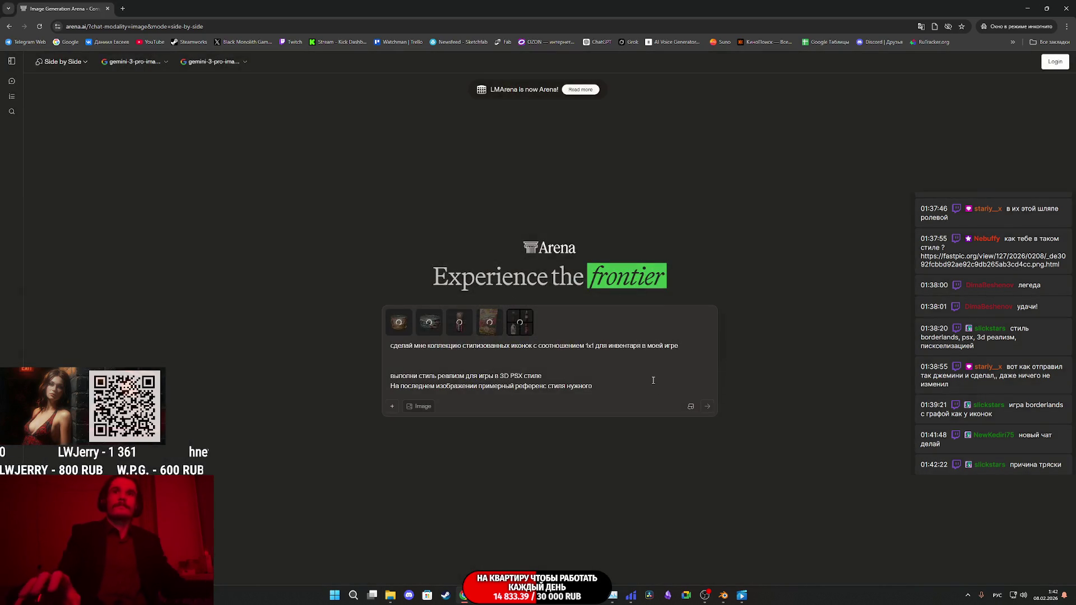
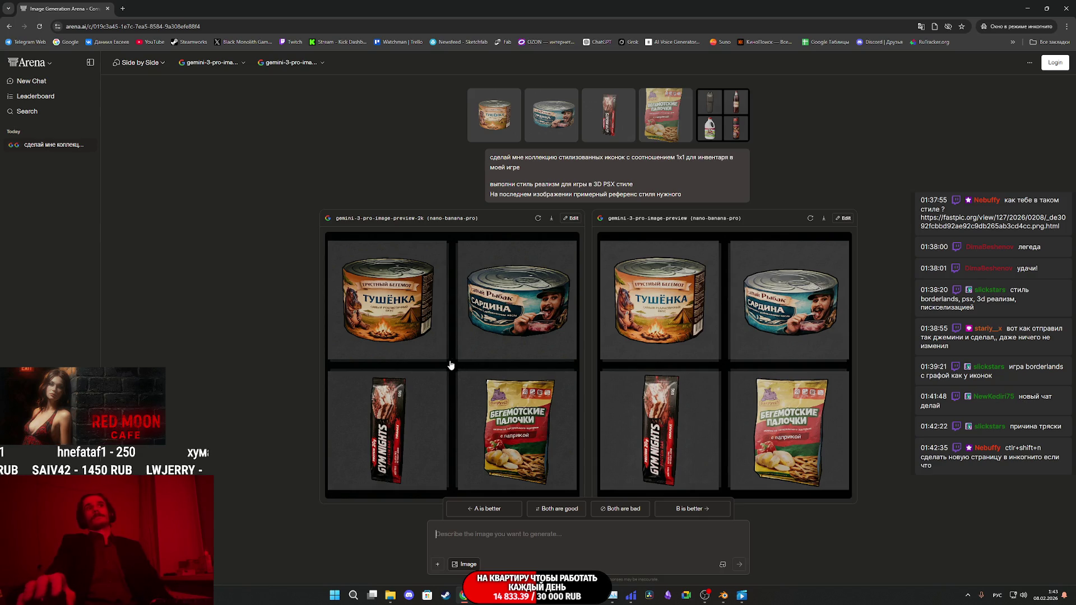
Step: After viewing the left grid, resend the icon-set prompt with five reference images attached
click(475, 342)
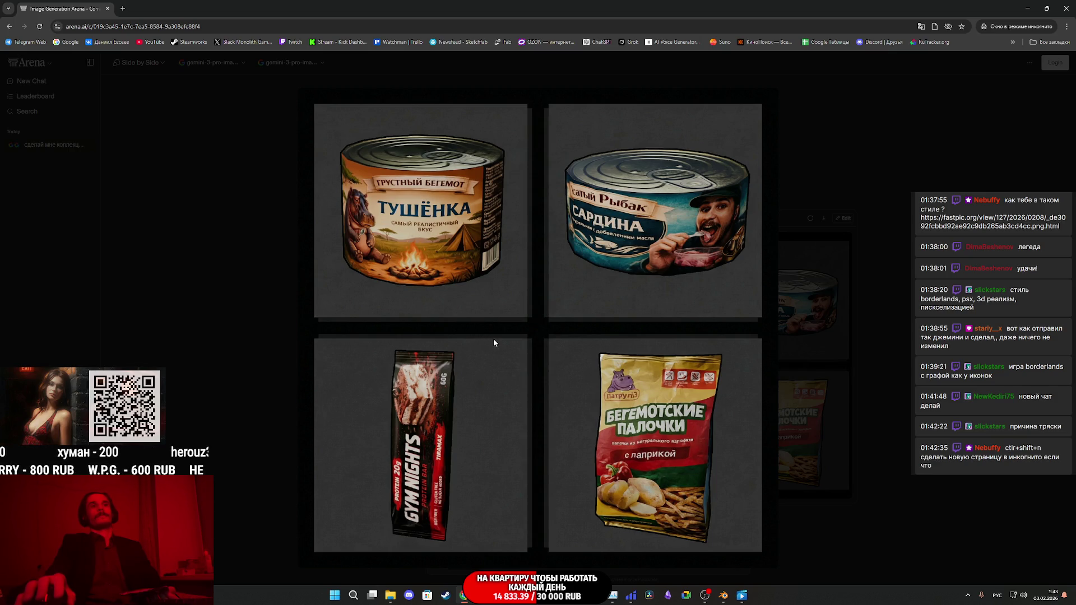
click(835, 345)
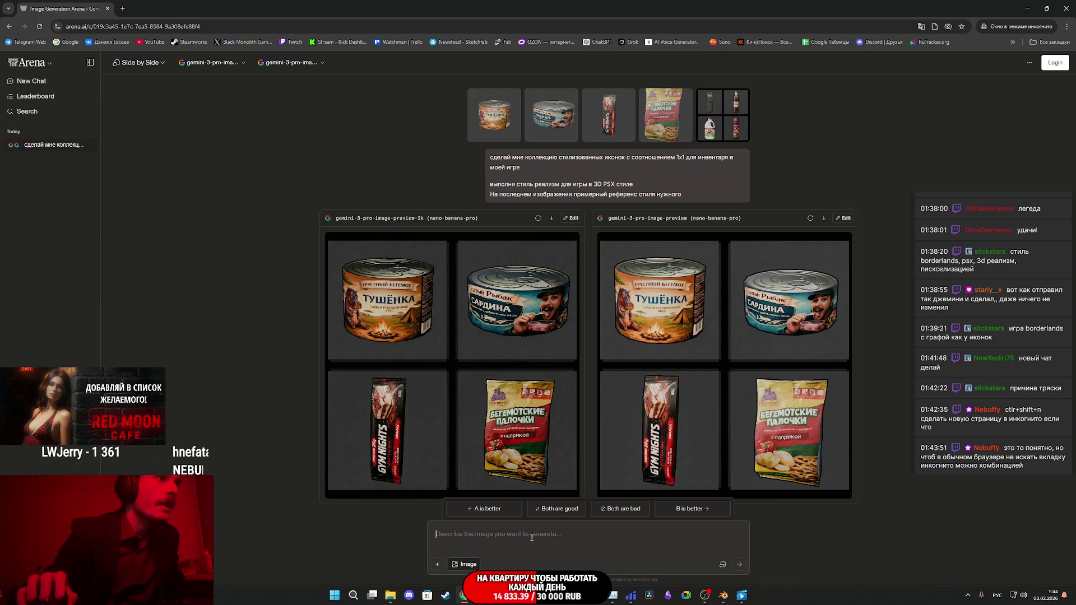
text(сделай мне коллекцию стилизованных иконок с соотношением 1x1 для инвентаря в моей игре   выполни стиль реализм для игры в 3D PSX стиле На последнем изображении примерный референс стиля нужного)
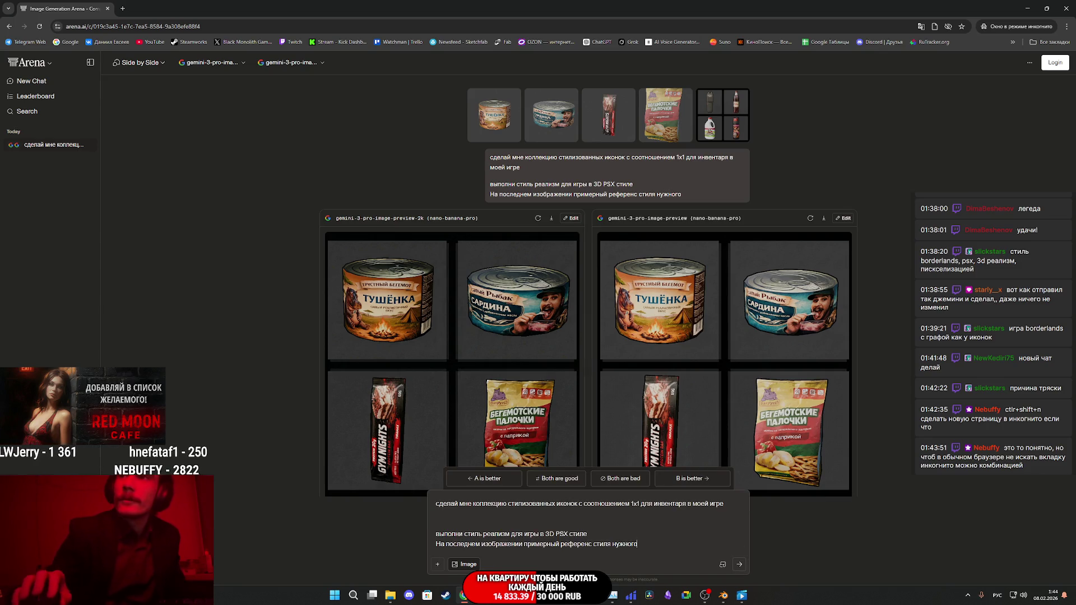
key(super+e)
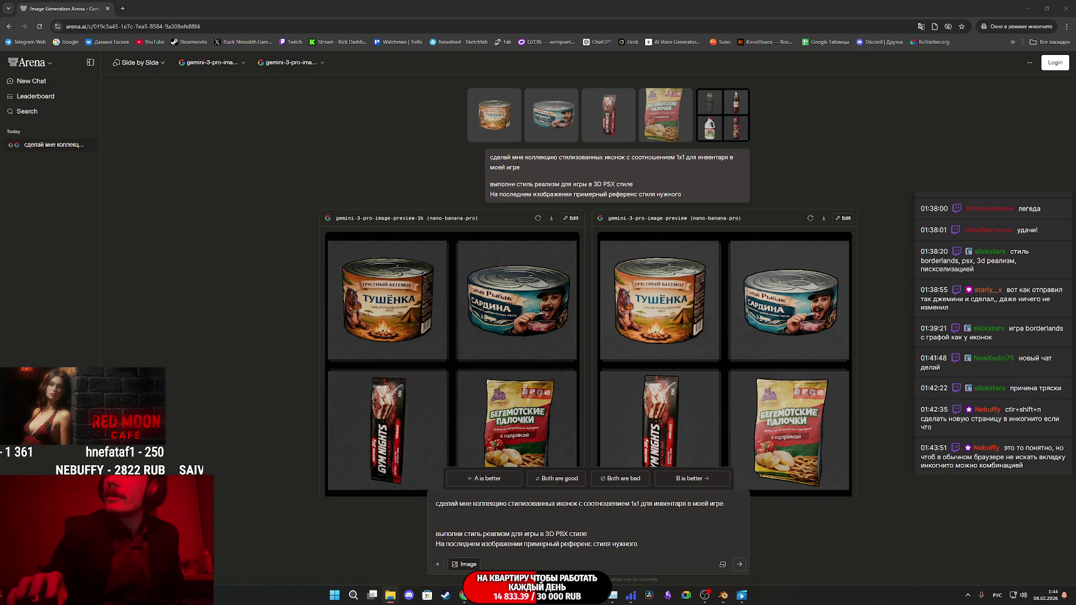
drag(874, 417, 611, 505)
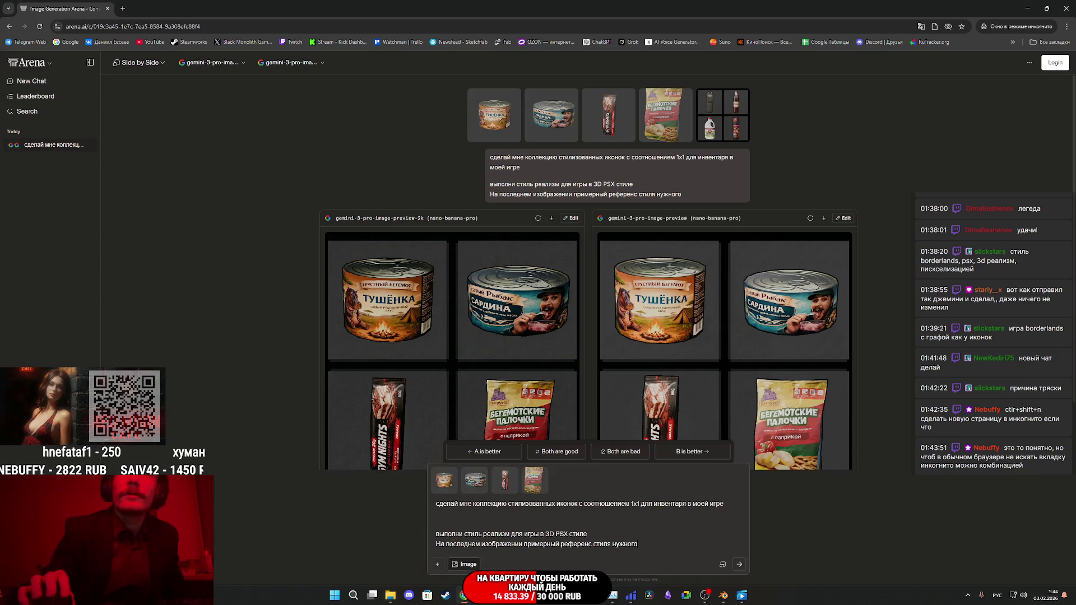
key(alt+Tab)
mouse_move(874, 417)
mouse_down()
mouse_move(759, 490)
mouse_move(670, 529)
mouse_up()
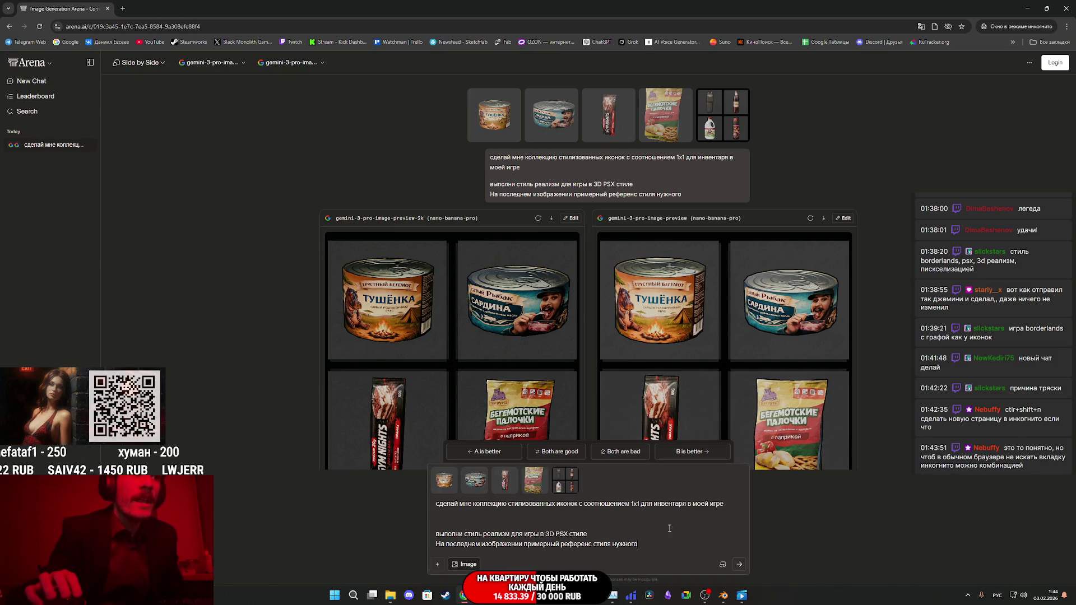
click(739, 566)
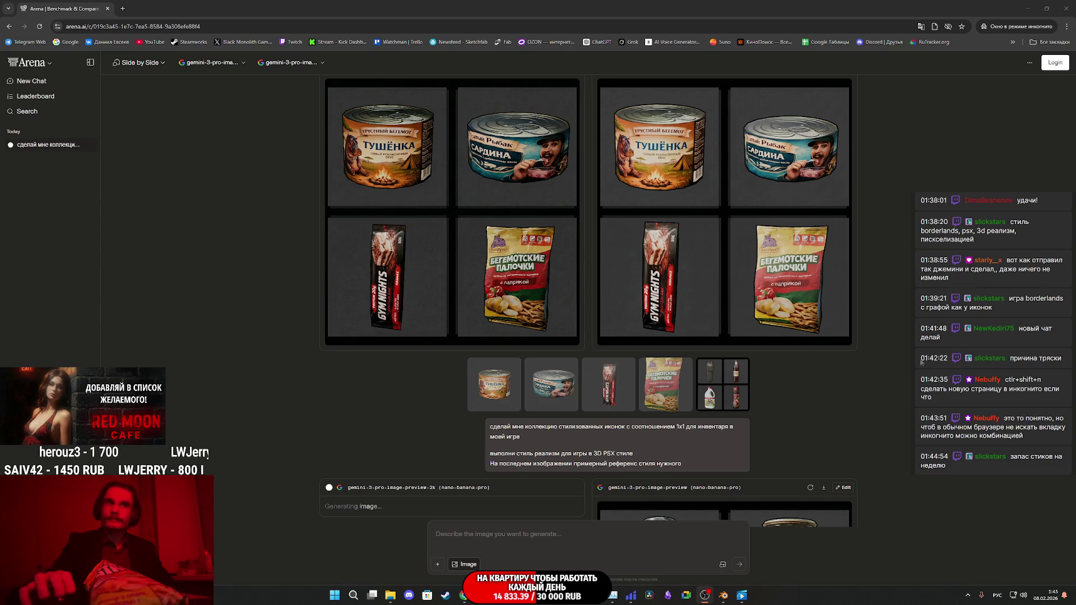
Step: Review the new results enlarged: the flashlight, pickles, ration pack and radio grid, then the canned-food grid
scroll(846, 381, down, 5)
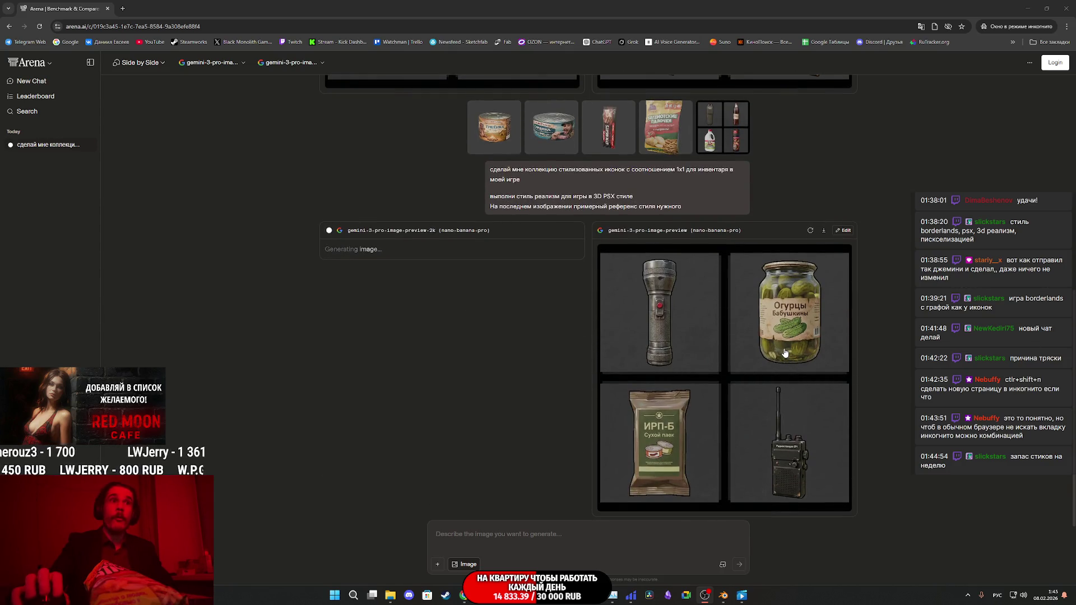
scroll(783, 351, up, 2)
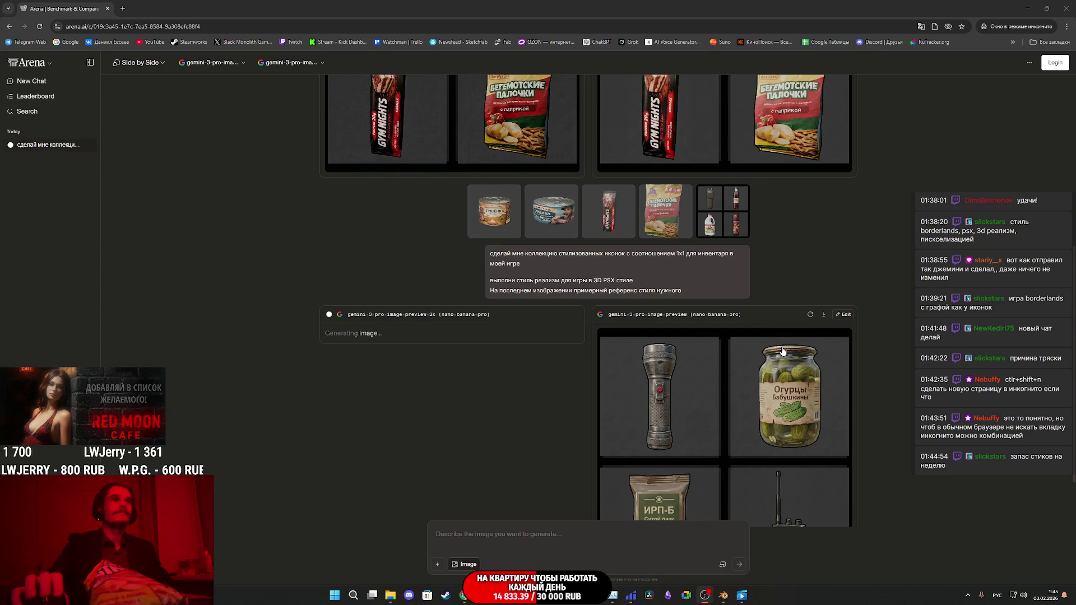
scroll(783, 352, down, 2)
scroll(782, 350, up, 3)
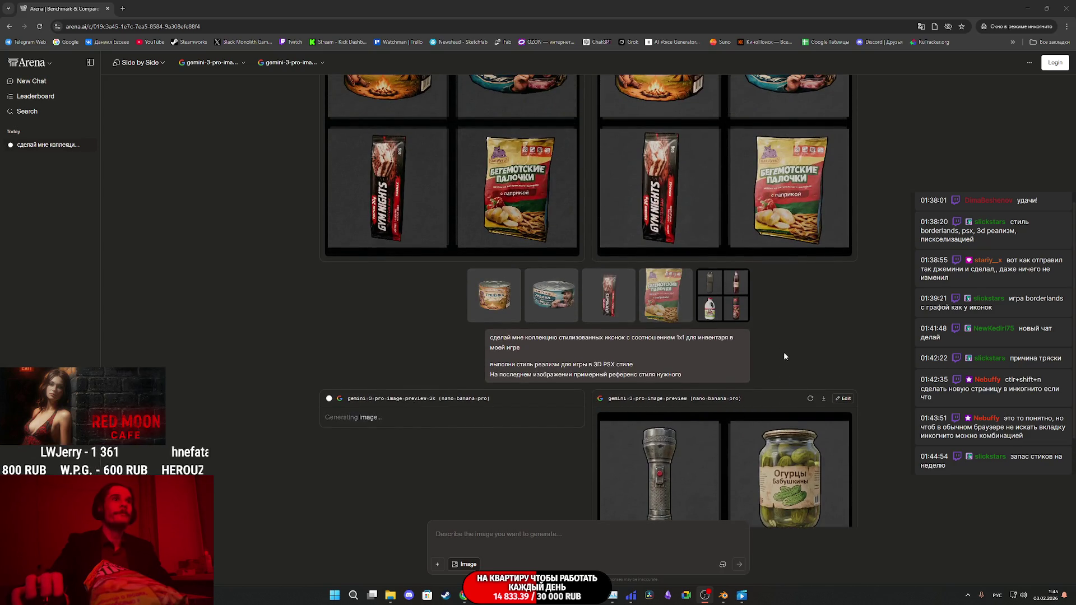
scroll(784, 352, down, 3)
click(789, 358)
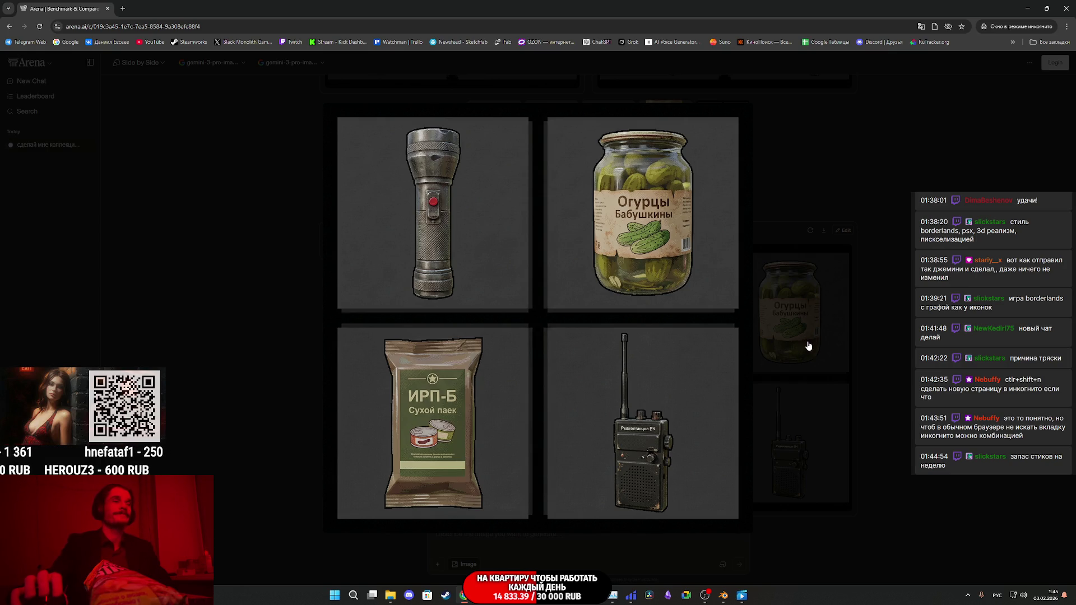
click(809, 344)
scroll(809, 346, up, 2)
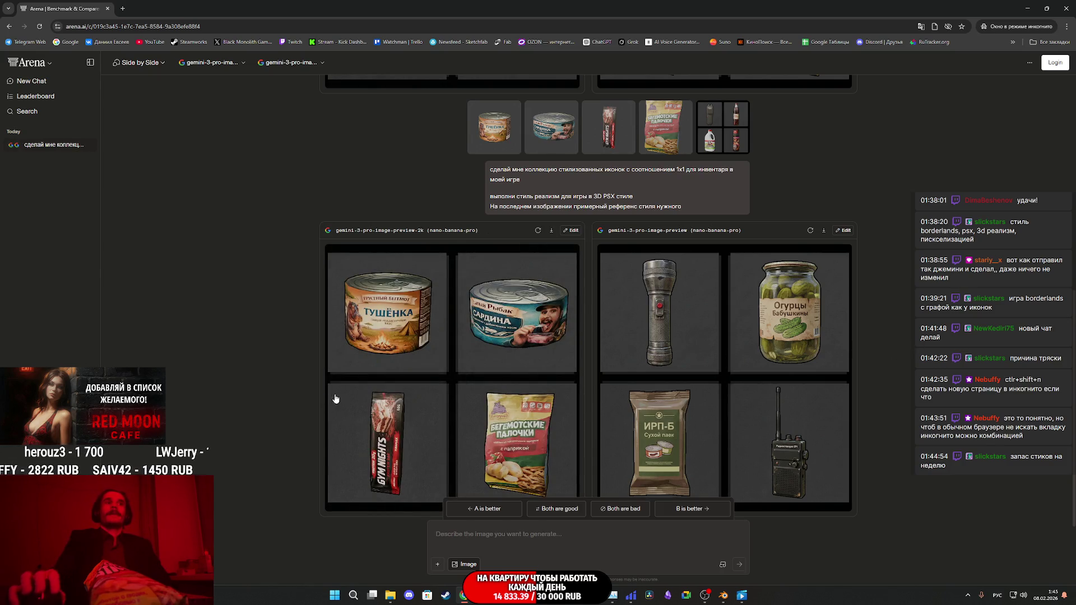
click(511, 399)
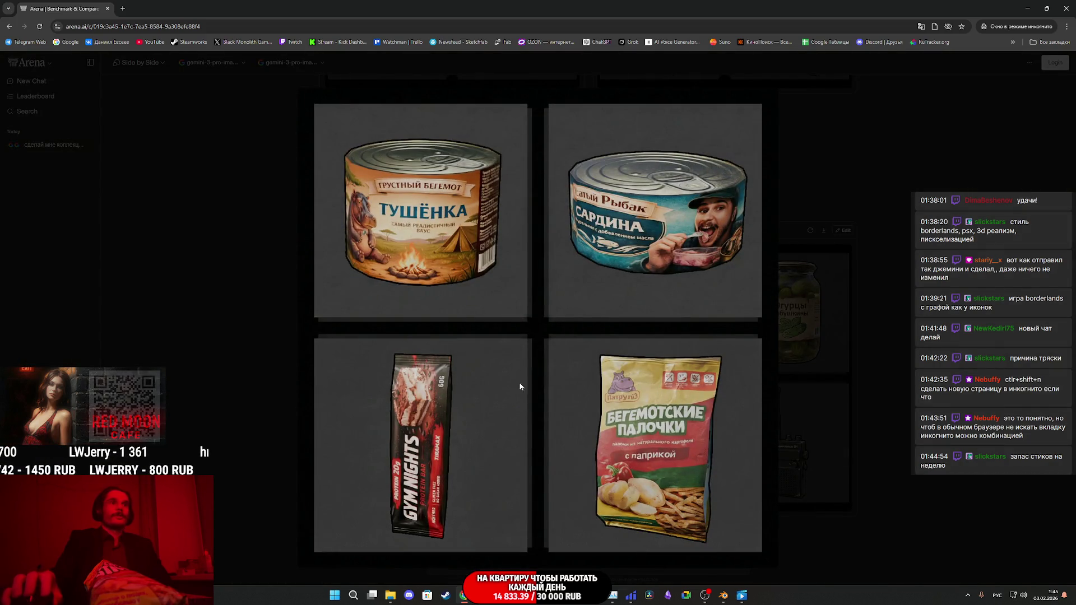
Step: Save the enlarged stew, sardine, Gym Nights and crisps grid as a PNG in Downloads
right_click(552, 381)
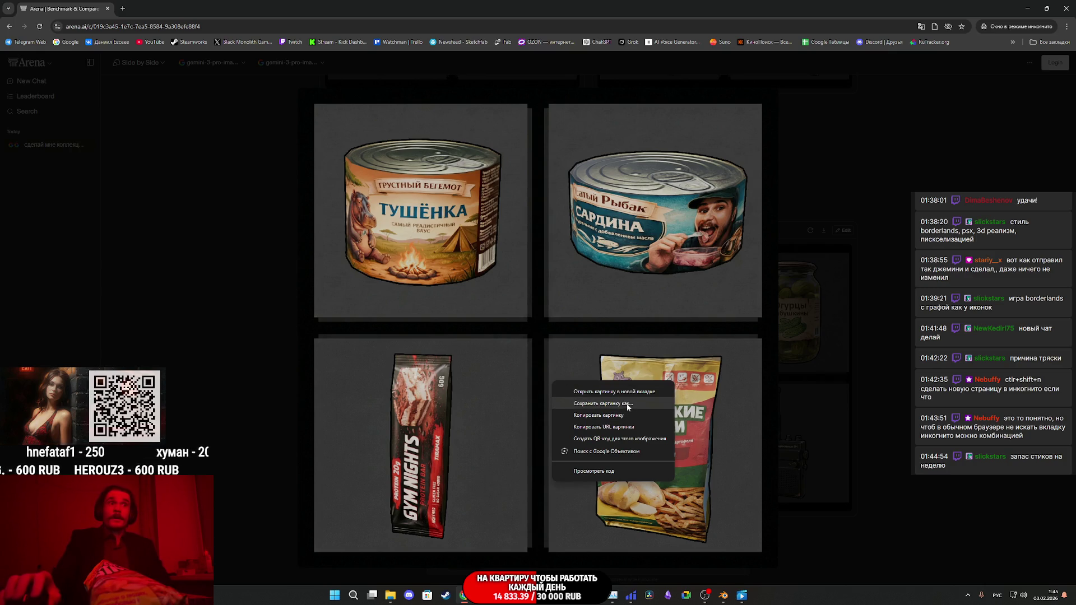
click(603, 403)
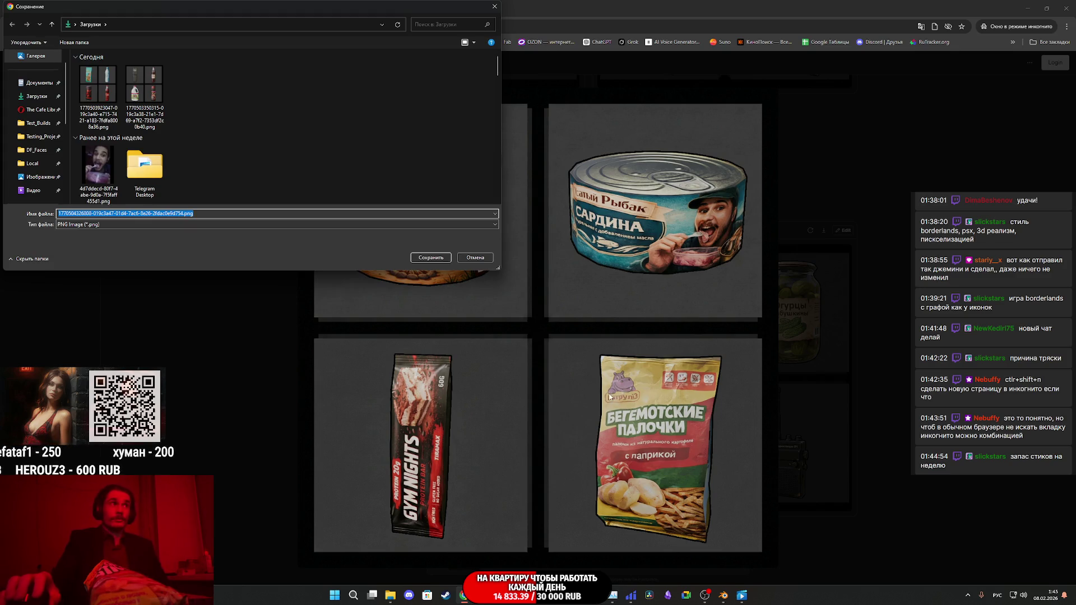
click(432, 258)
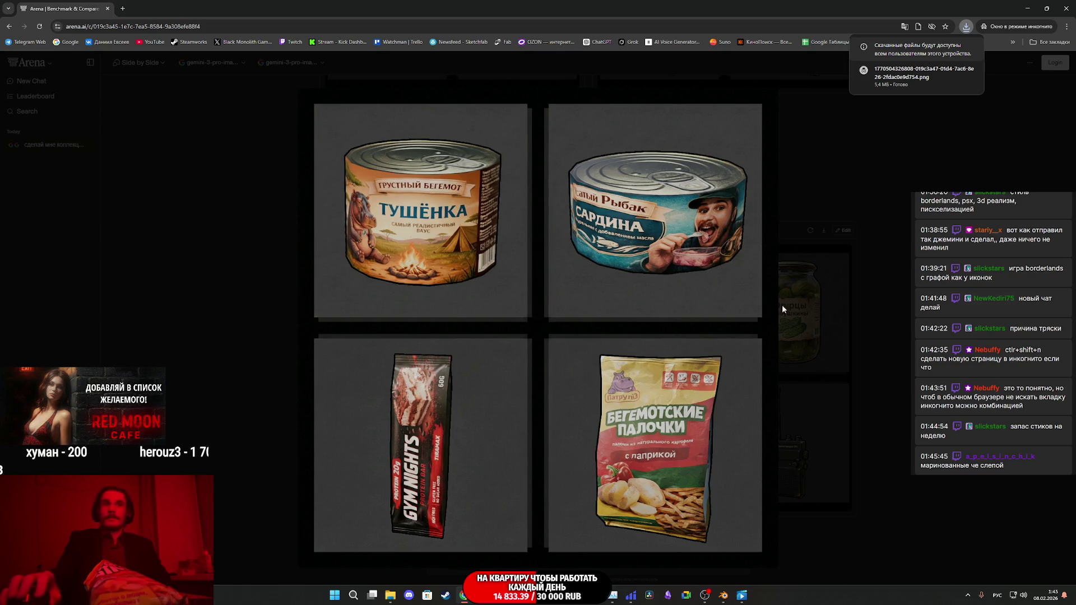
click(769, 309)
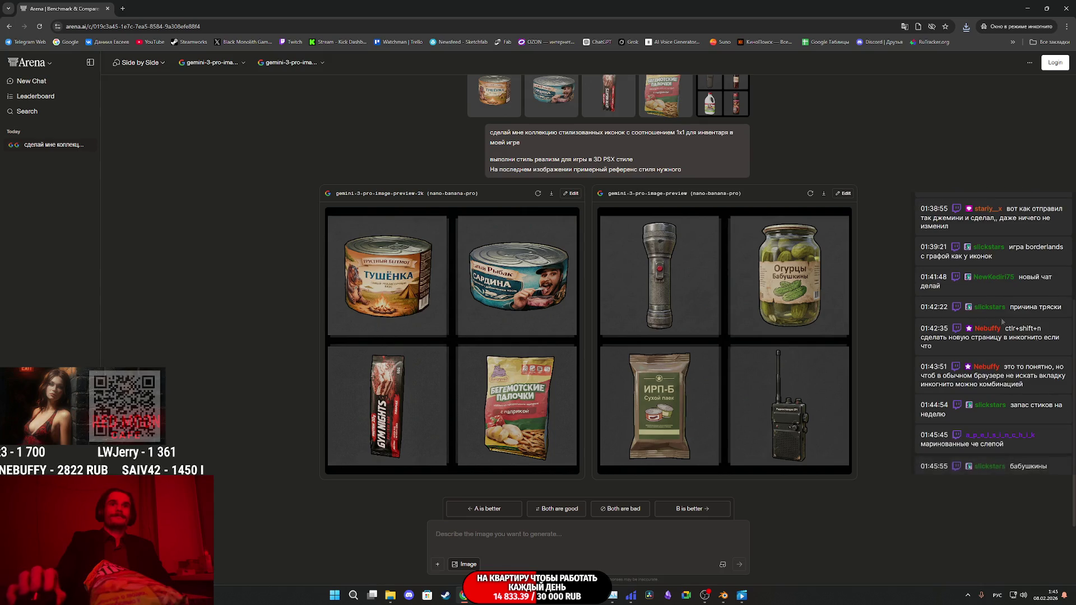
Step: Attach three reference images, paste the earlier prompt, add the saved grid, and begin typing 'только'
key(super+e)
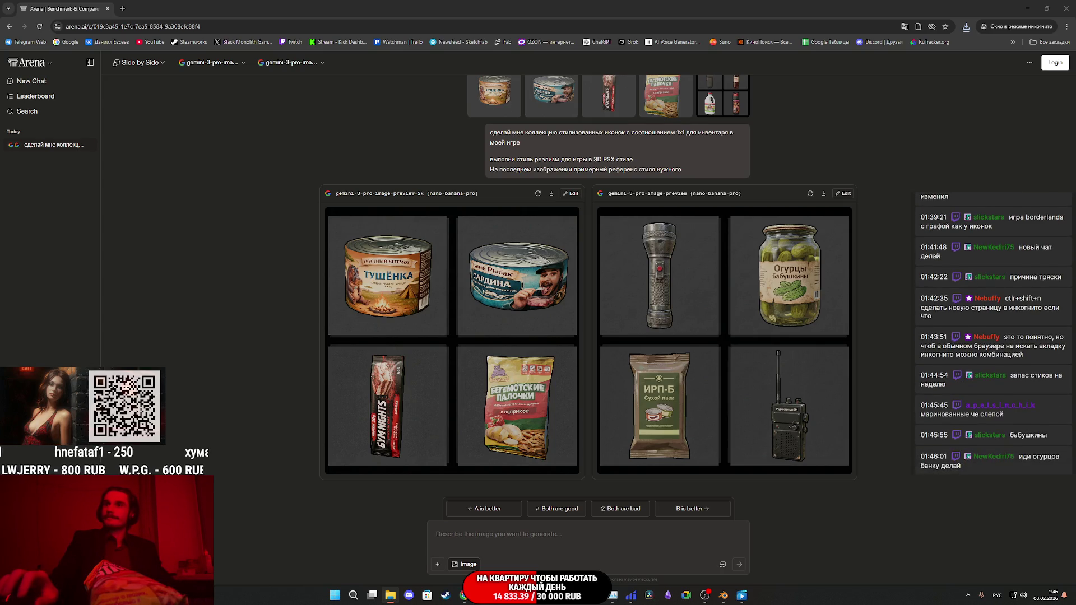
drag(841, 314, 611, 527)
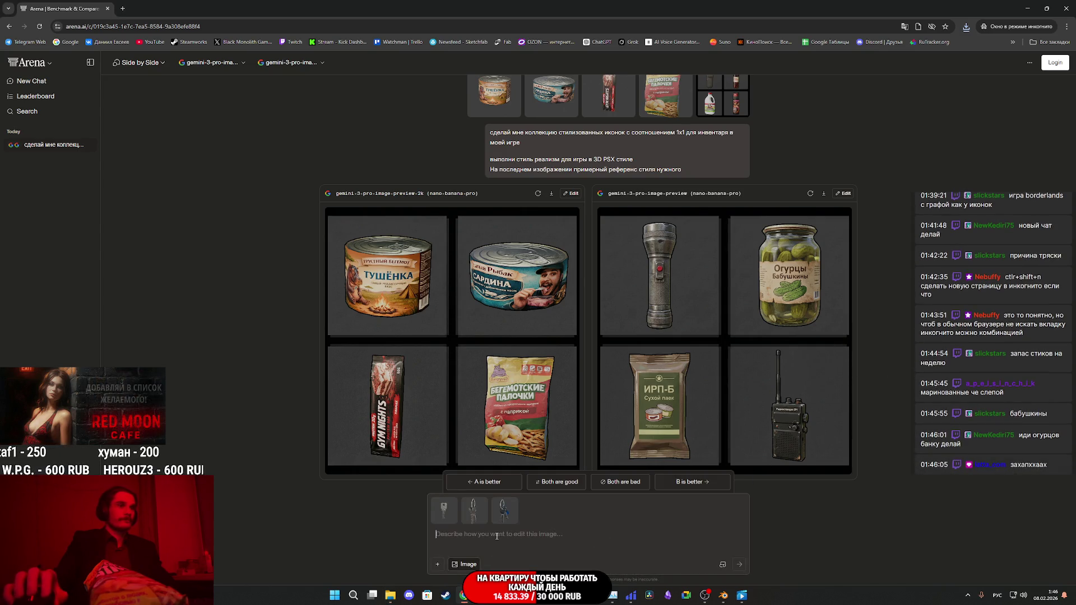
text(сделай мне коллекцию стилизованных иконок с соотношением 1x1 для инвентаря в моей игре   выполни стиль реализм для игры в 3D PSX стиле На последнем изображении примерный референс стиля нужного)
click(391, 595)
drag(1066, 426, 640, 512)
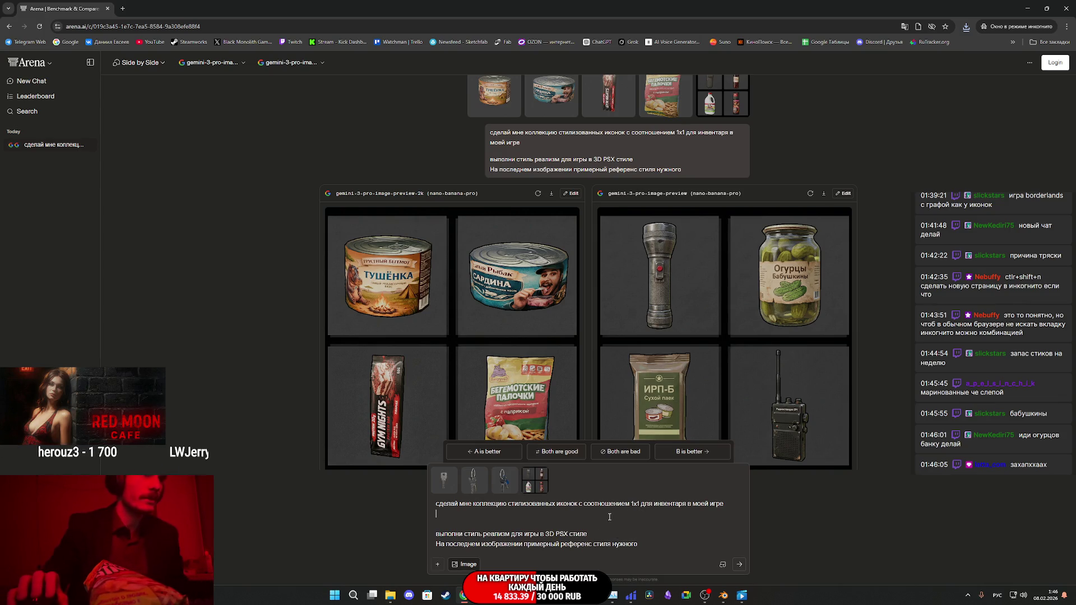
text(только добавь брел)
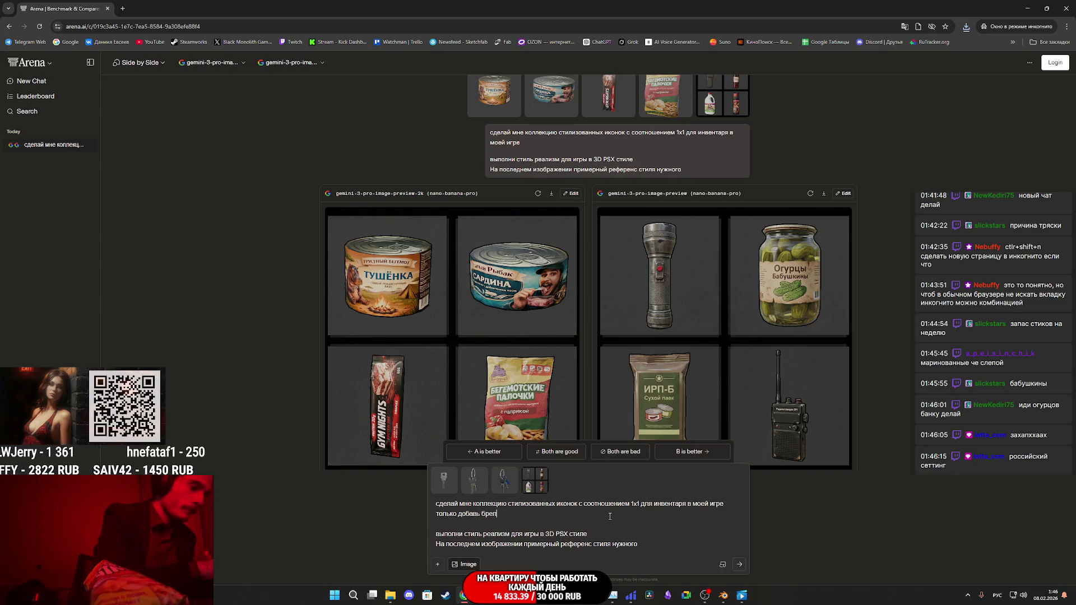
Step: Add prompt lines for a red moon charm on the second ring and a house on the third, then send
text(ки кажд)
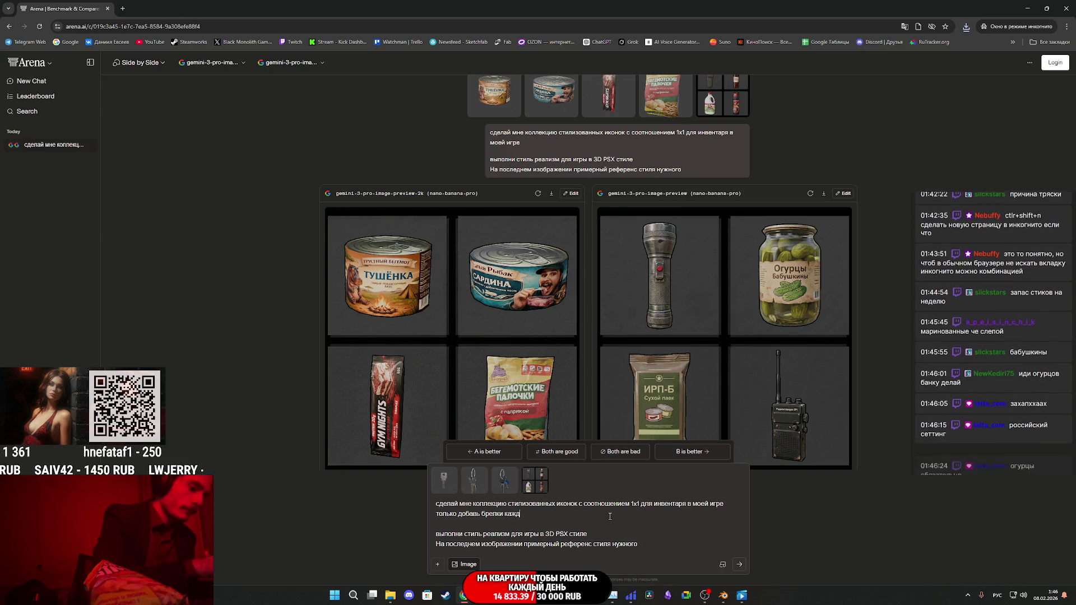
text(о)
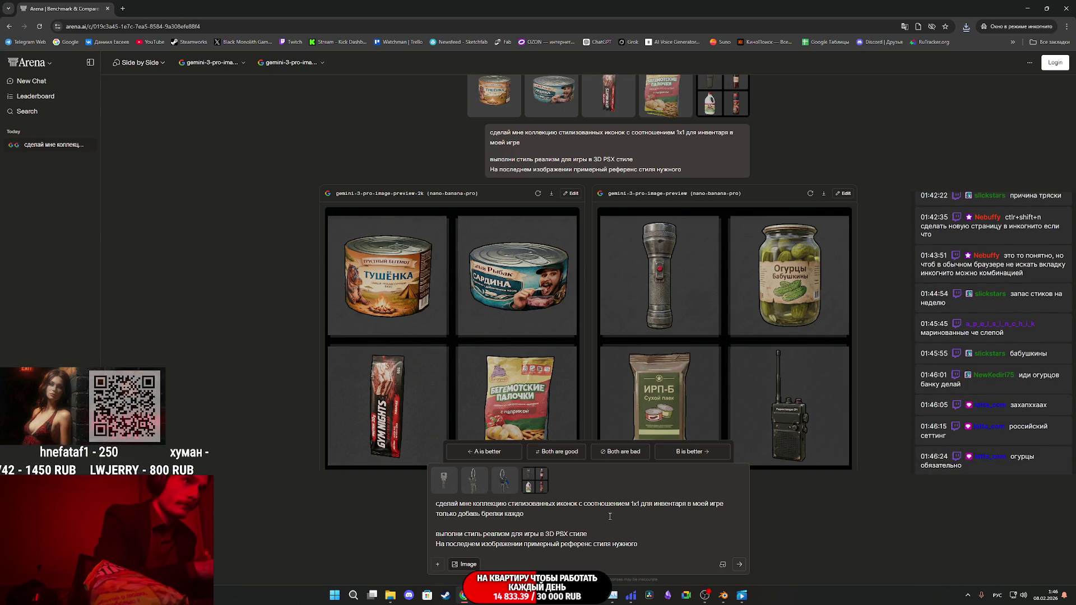
text(му)
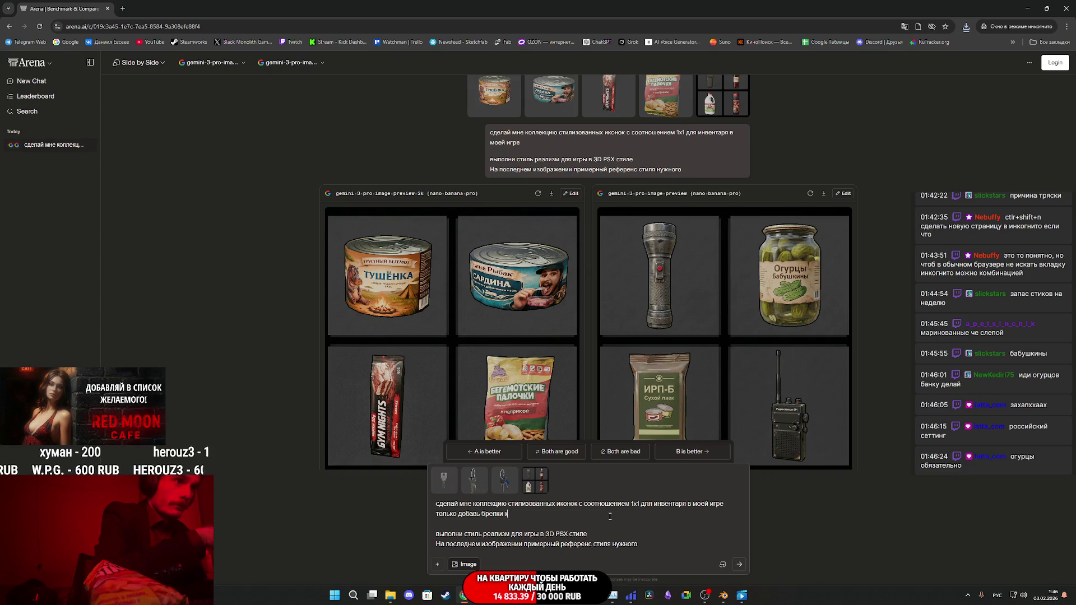
text(для ключ)
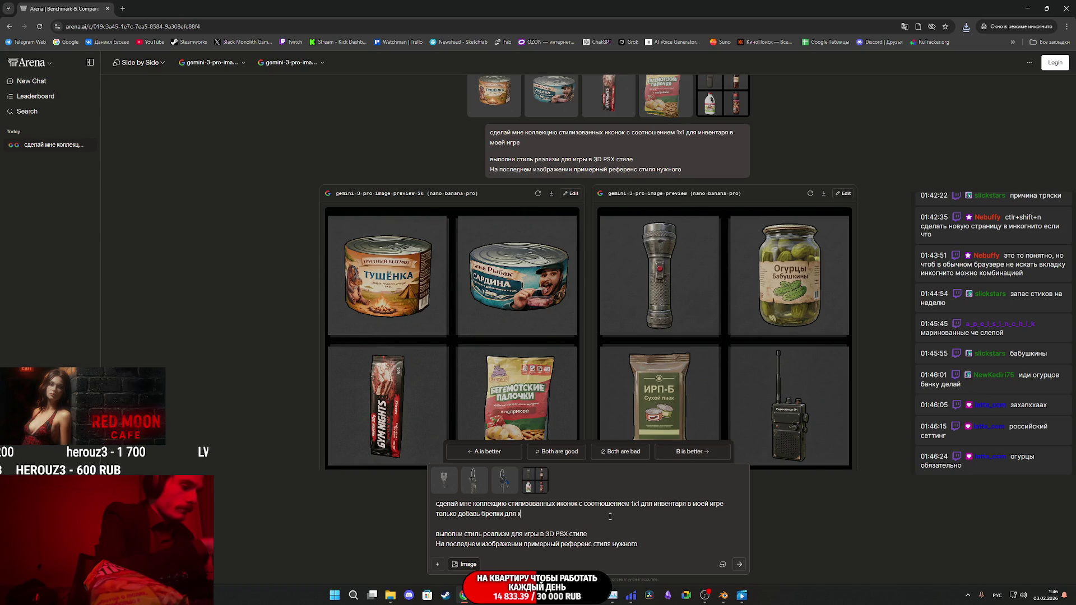
text(ей )
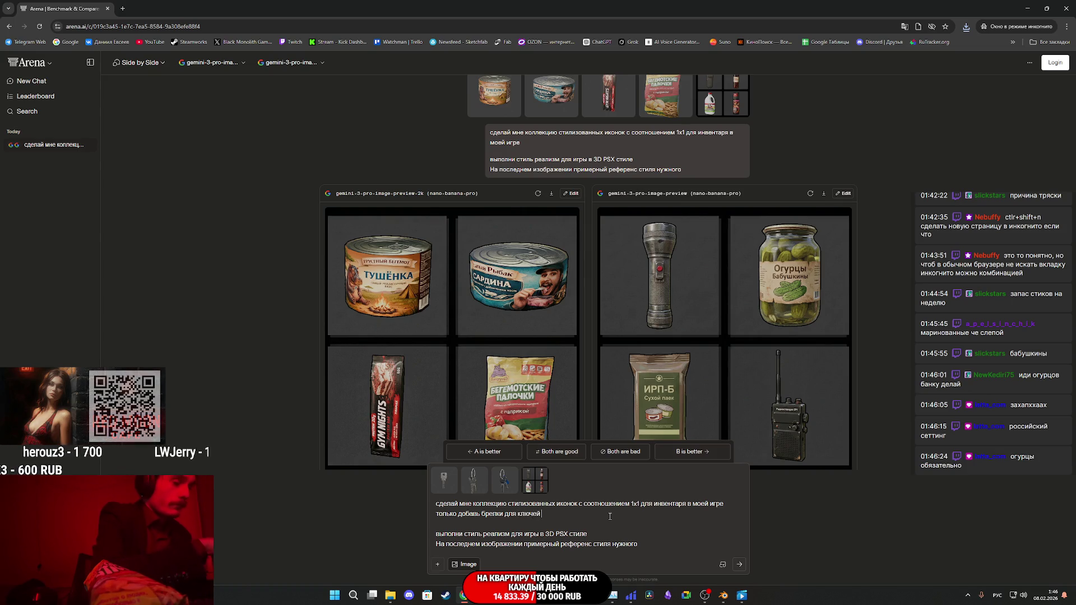
text(на первом брелок чемодана)
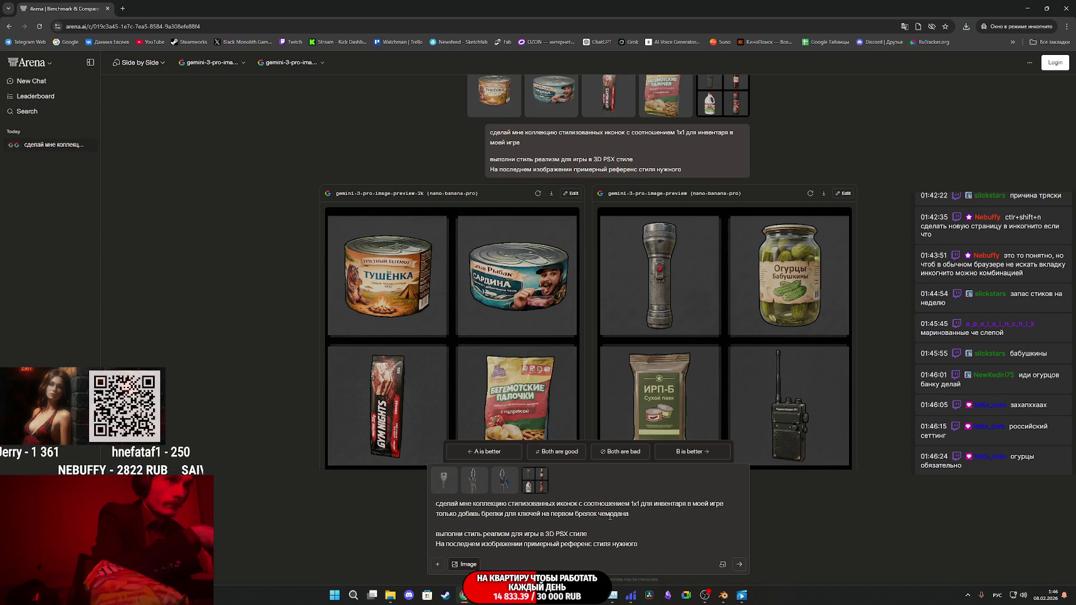
key(shift+Return)
text(на втором)
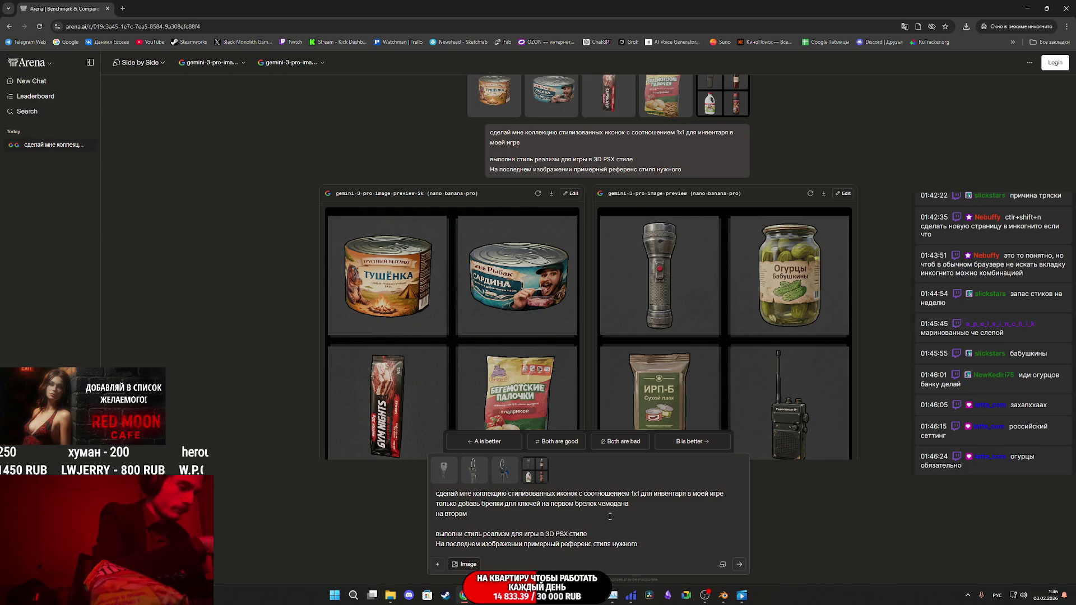
text( брелок)
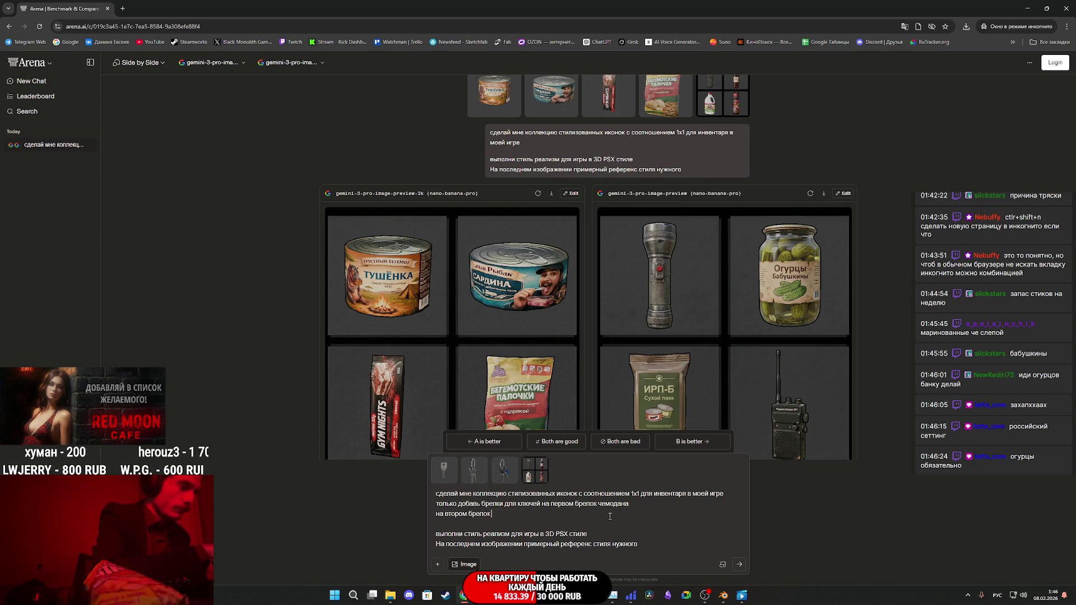
text( с красной луной)
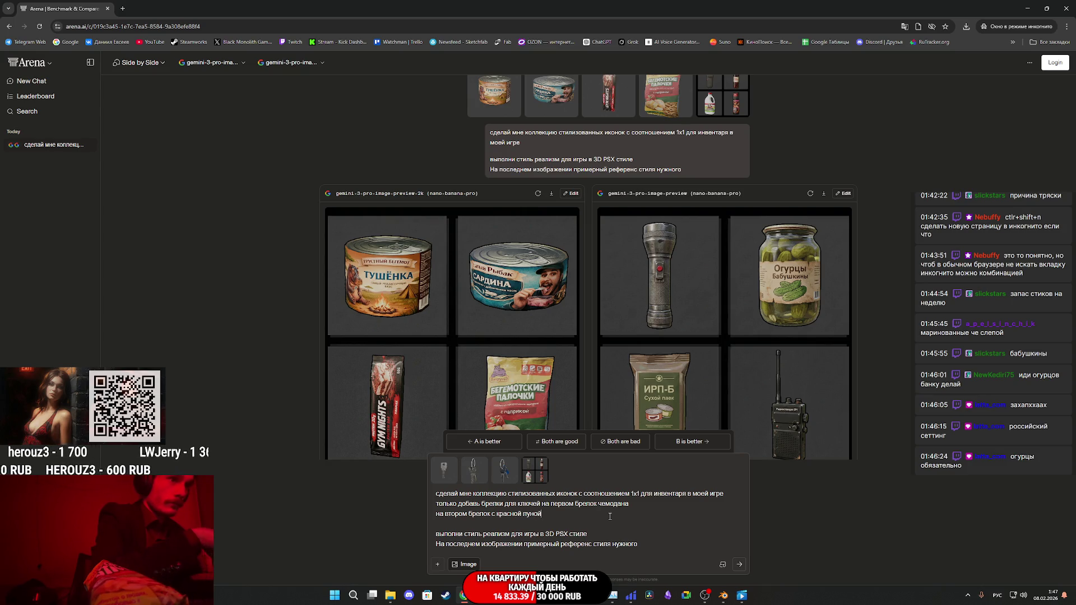
key(shift+Return)
text(а для тре)
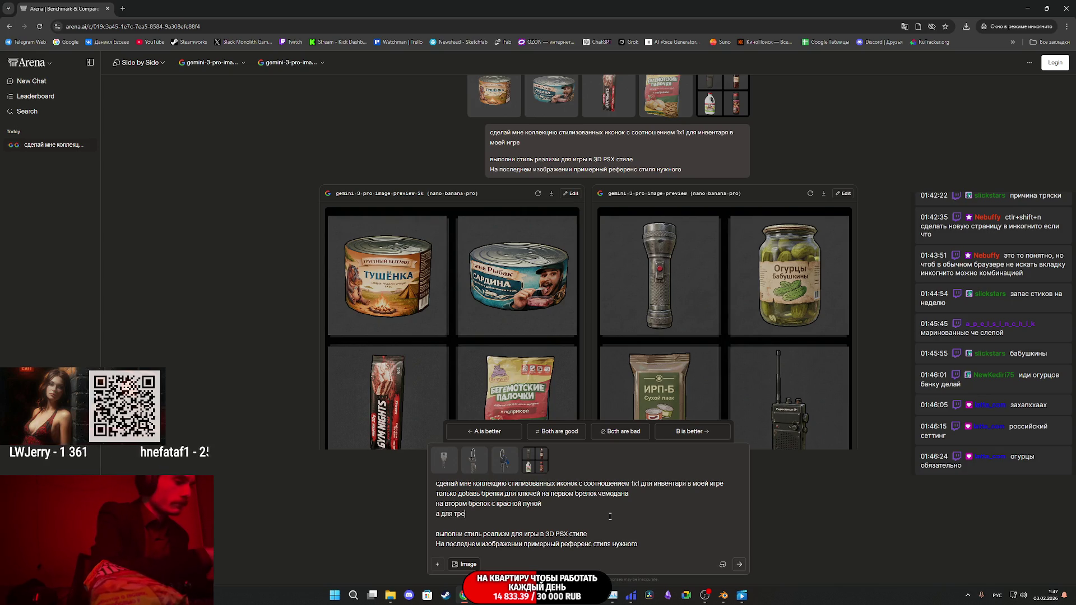
text(тьего)
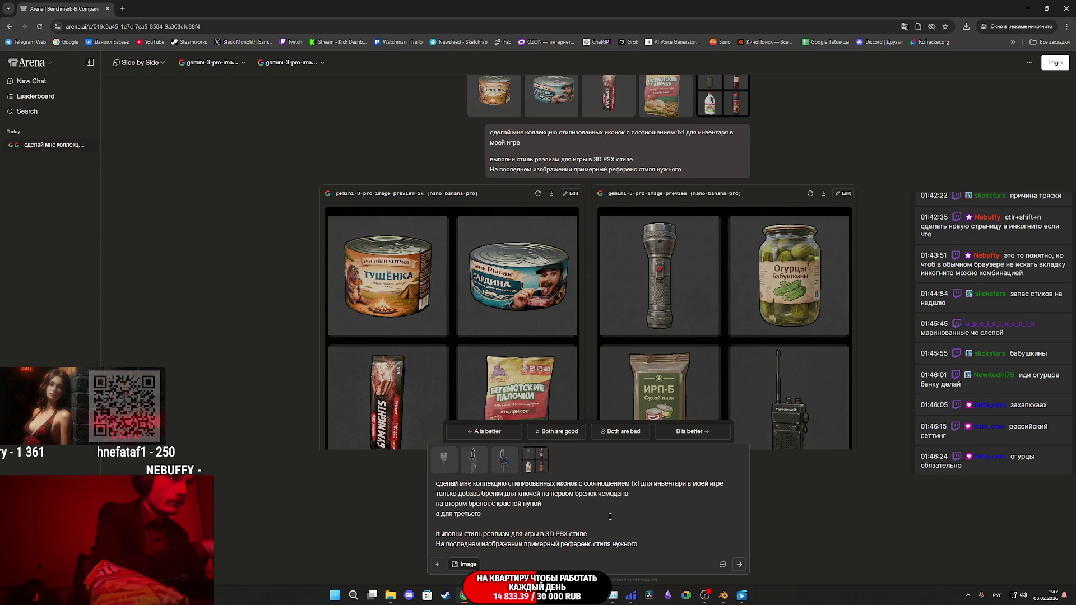
text( брелок с домиком)
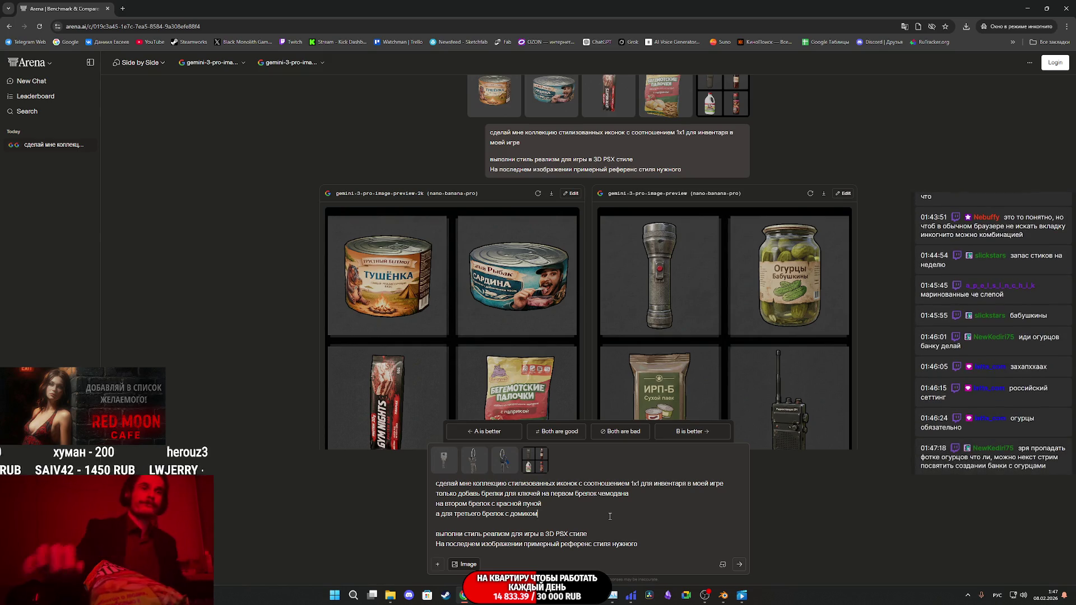
drag(639, 545, 435, 463)
key(ctrl+c)
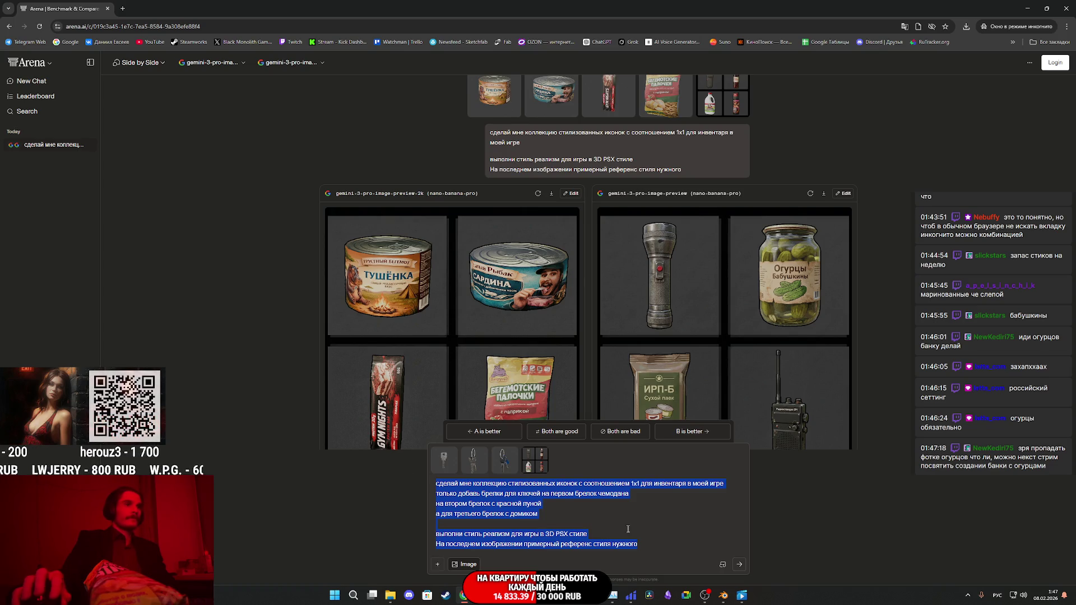
click(741, 566)
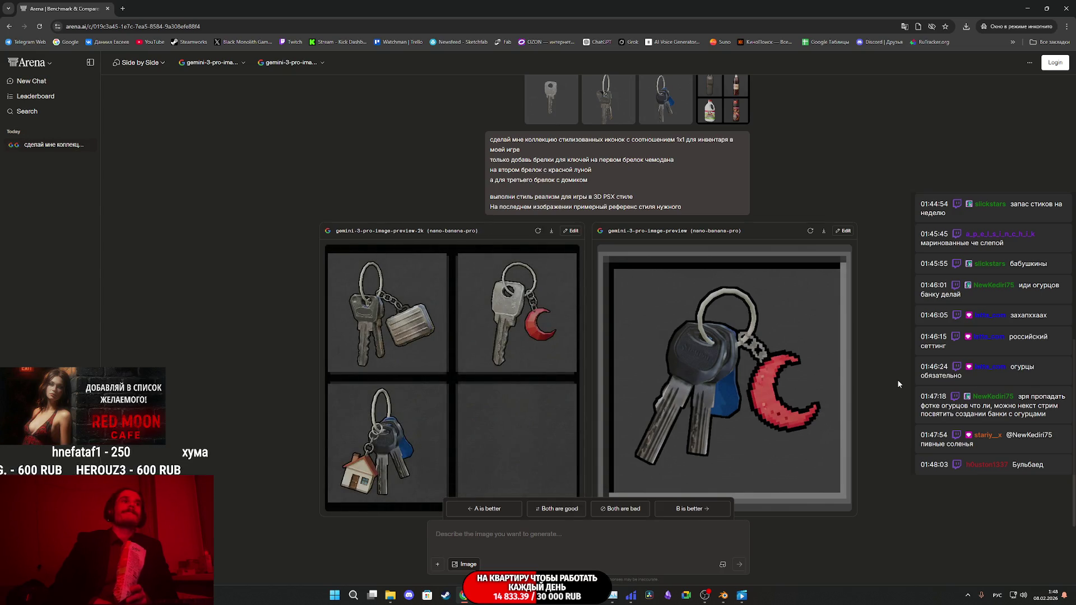
Step: Inspect the left model's enlarged keychain icon grid, then close the incognito Arena window
click(543, 329)
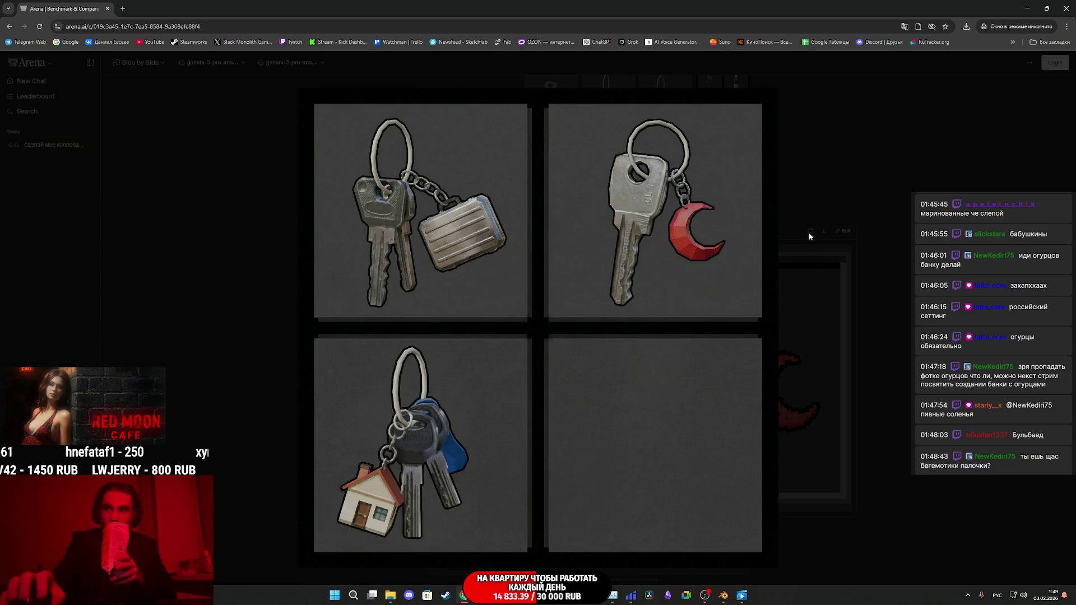
click(772, 239)
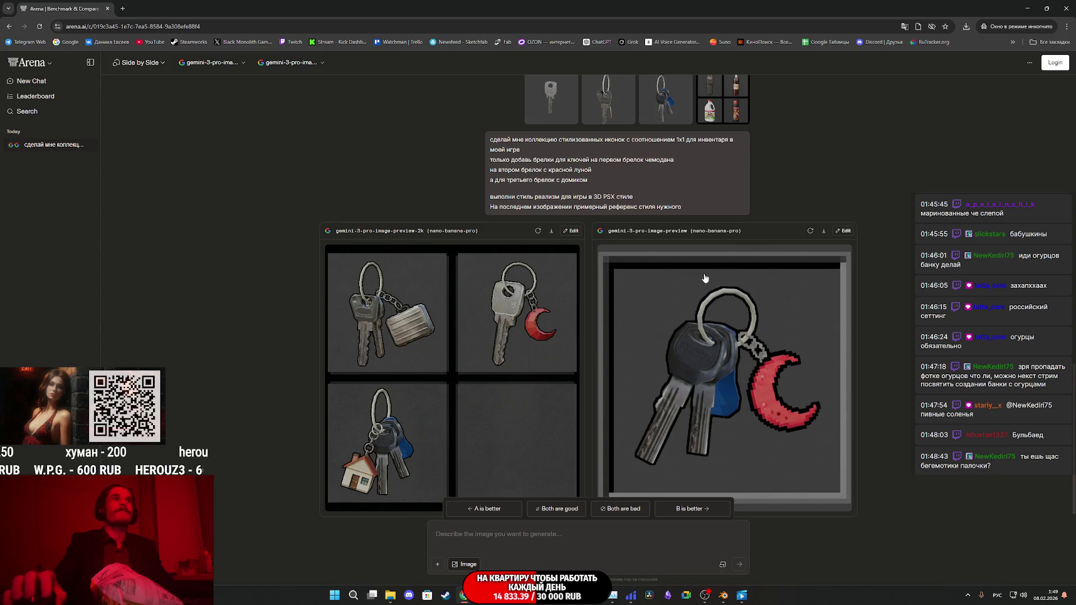
scroll(570, 238, down, 1)
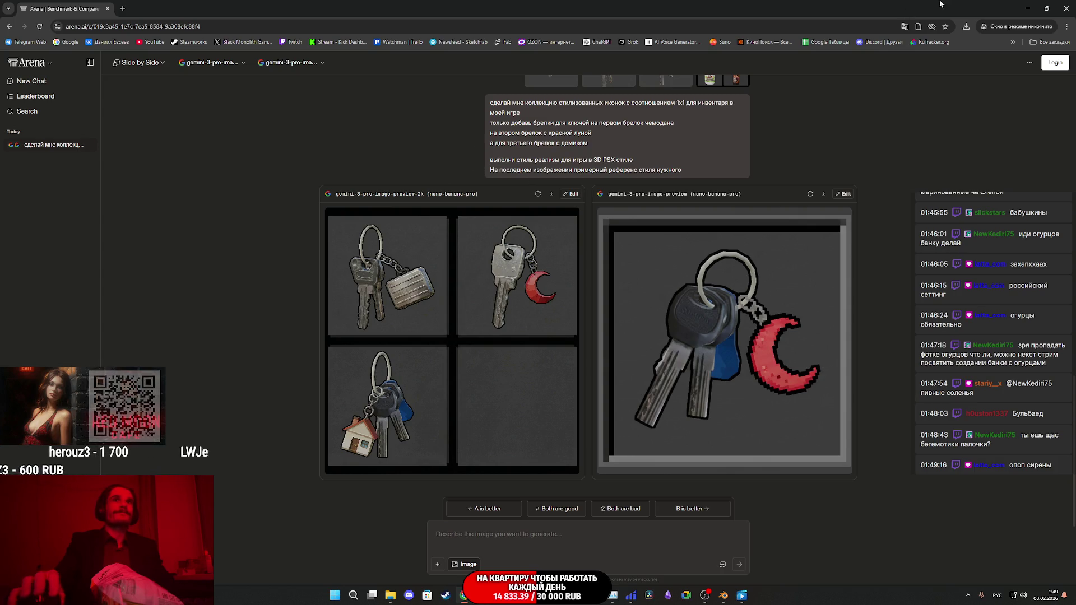
click(1068, 6)
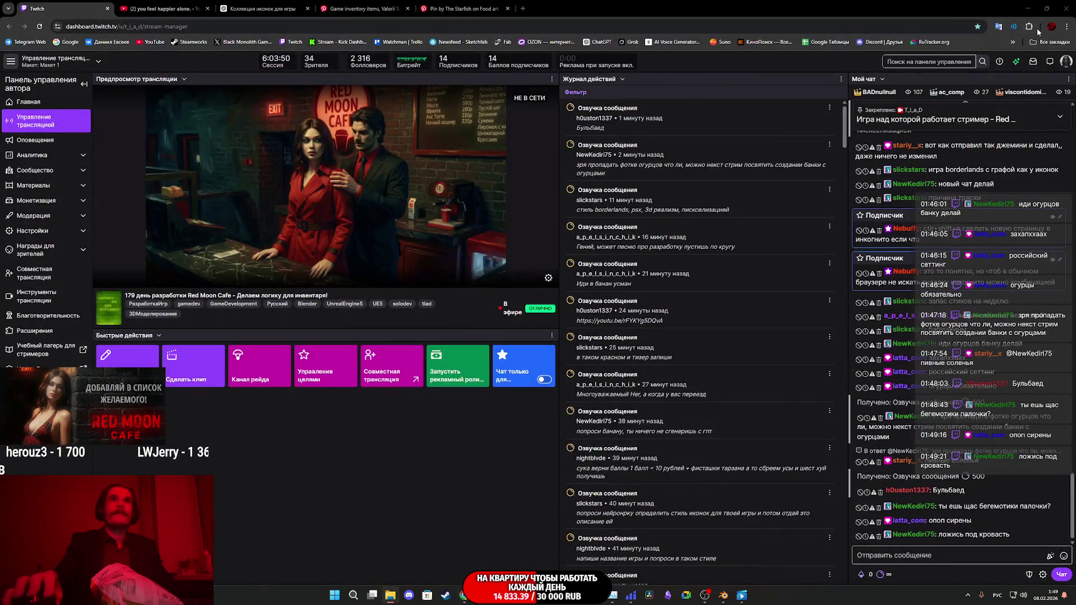
Step: Open a new incognito window from Chrome's menu and bring up the bookmarks list
click(1067, 26)
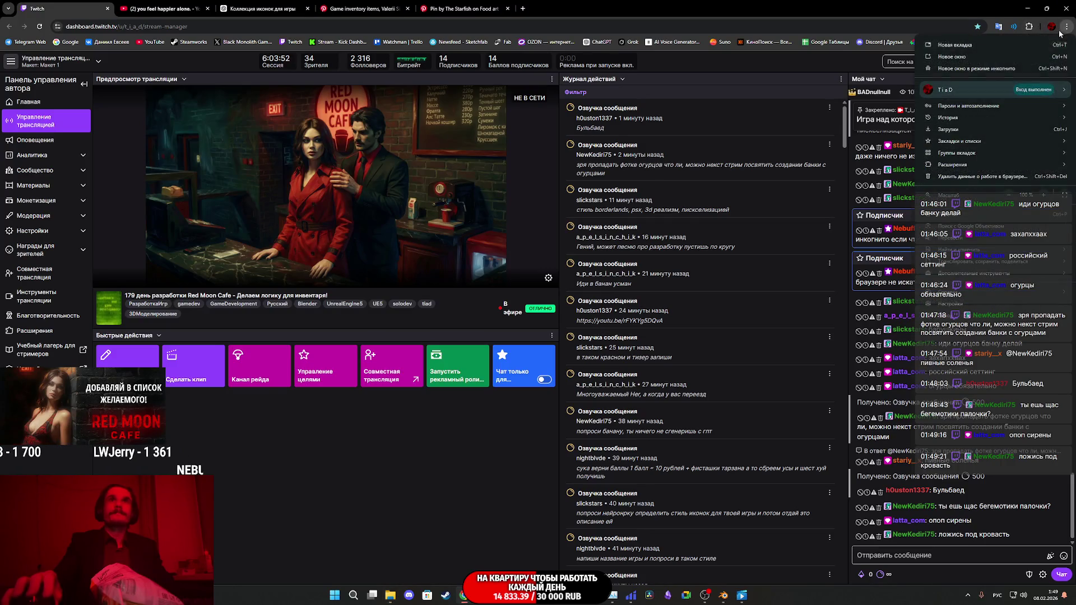
click(972, 70)
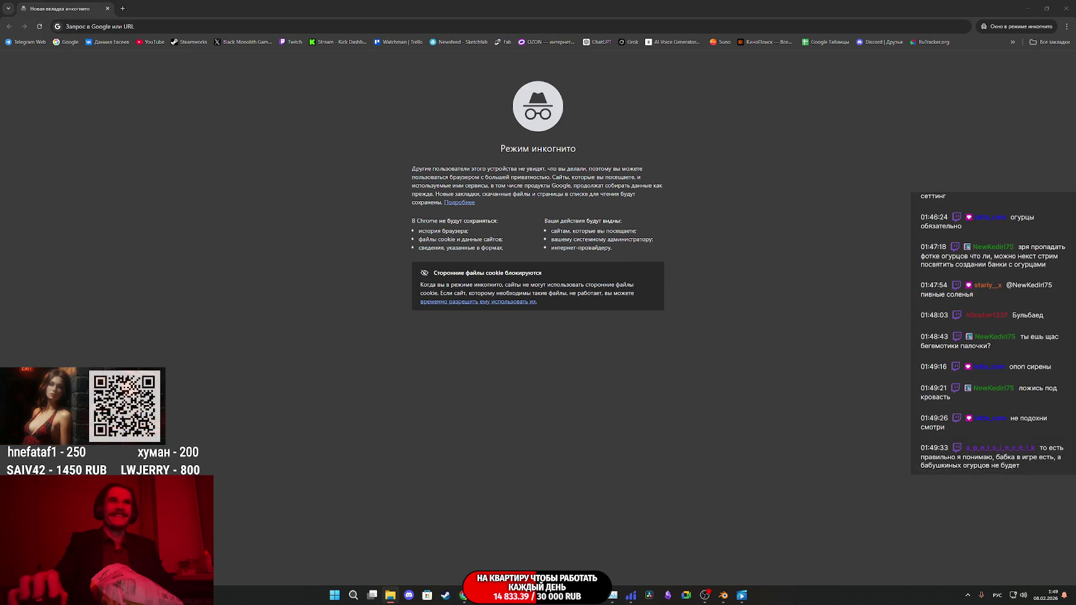
click(1042, 43)
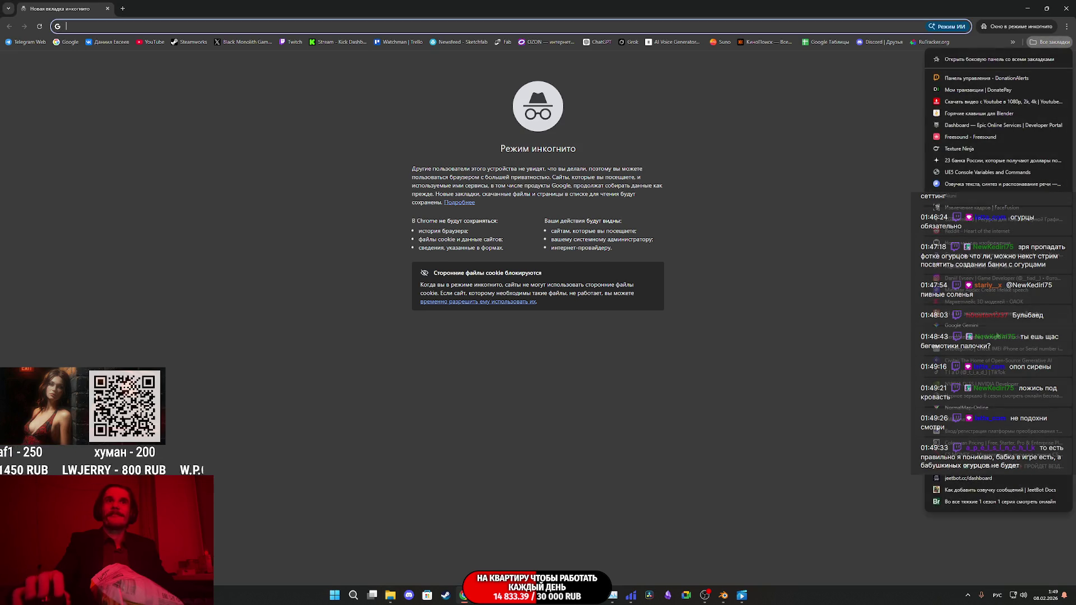
Step: Open arena.ai, dismiss cookies, and set up an Image side-by-side chat with gemini-3-pro-image
click(972, 423)
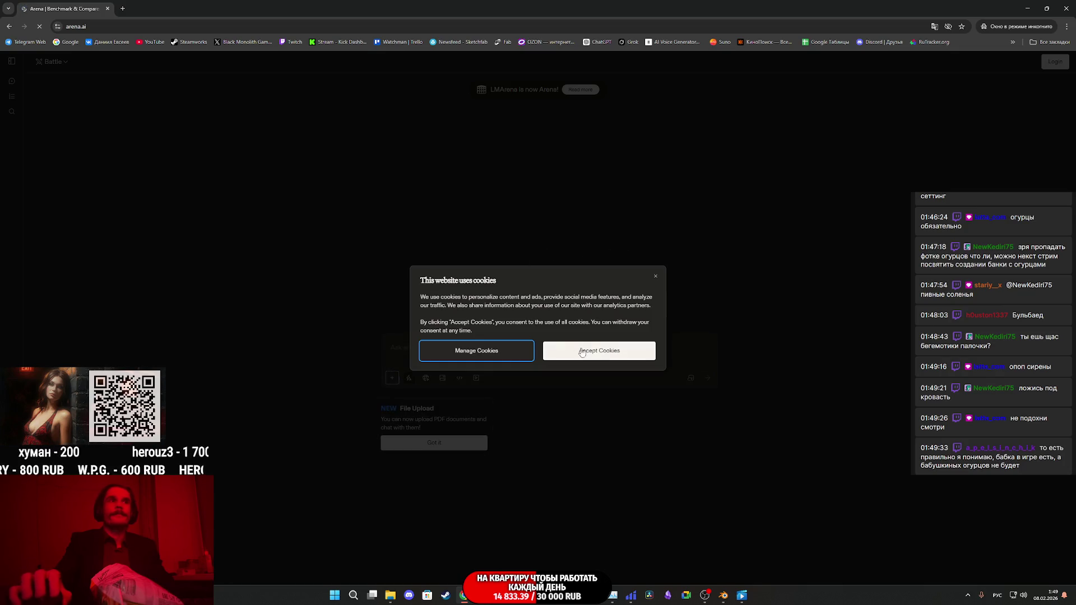
click(596, 352)
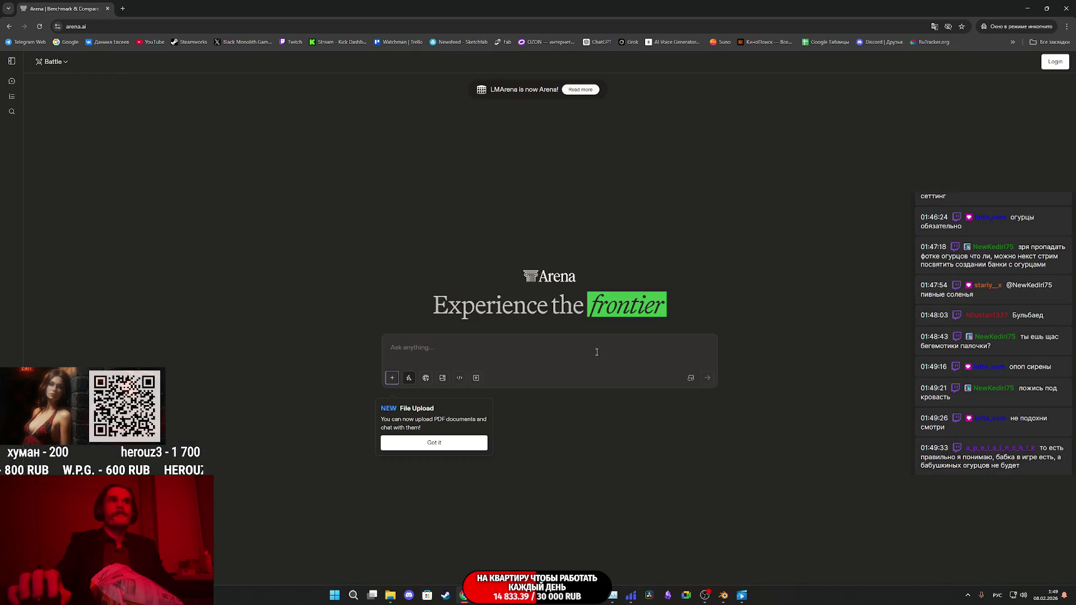
click(442, 377)
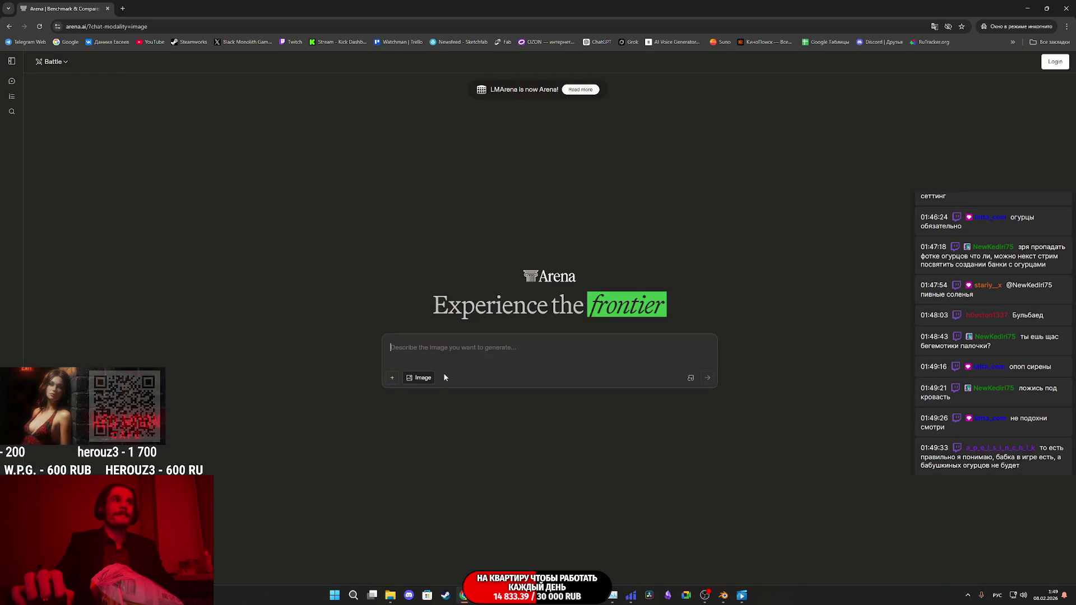
click(53, 62)
click(72, 109)
click(167, 65)
click(163, 181)
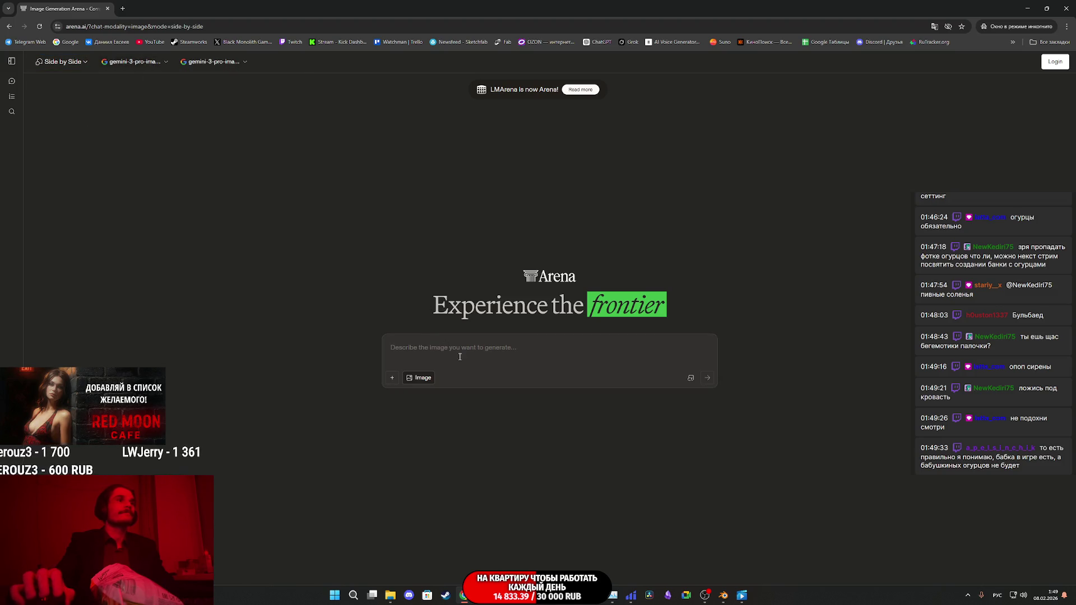
Step: Paste the keychain prompt, attach the key references and the 2x2 style grid, and send
key(ctrl+v)
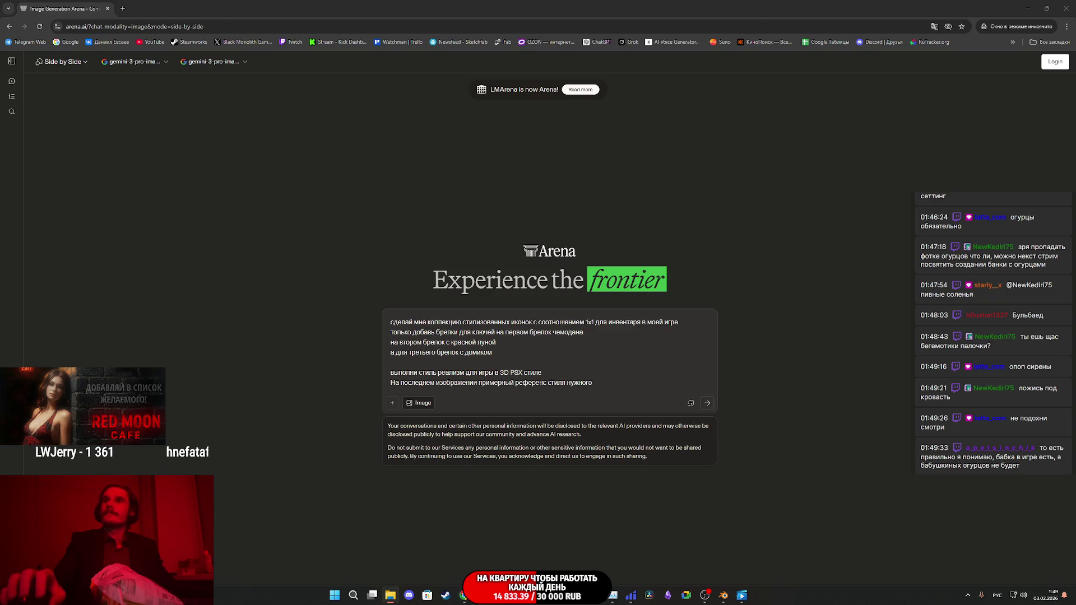
mouse_move(1075, 393)
mouse_down()
mouse_move(878, 393)
mouse_move(588, 362)
mouse_up()
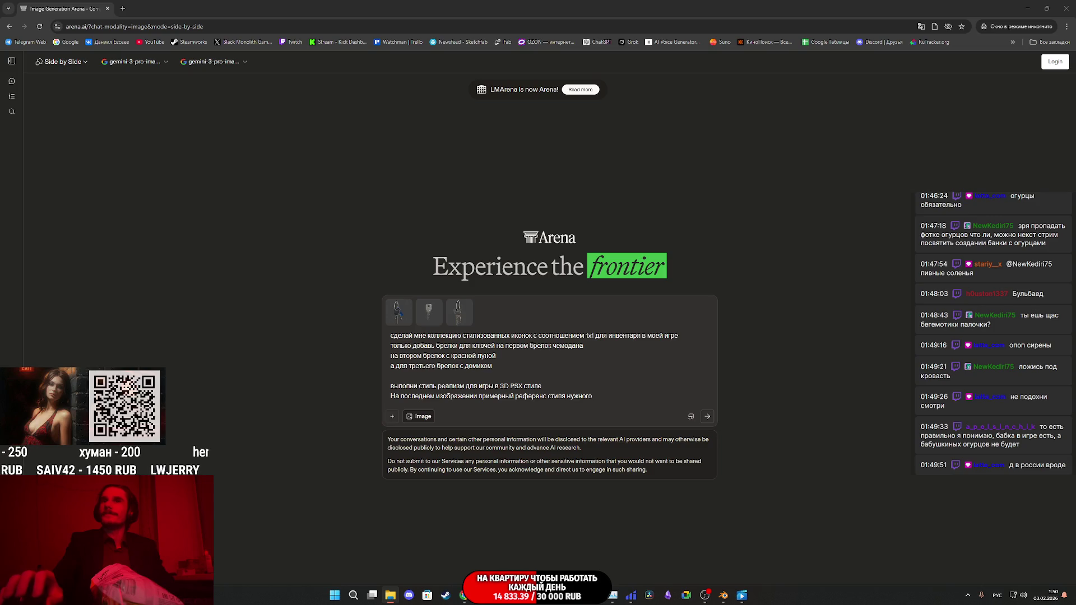
mouse_move(1075, 358)
mouse_down()
mouse_move(554, 356)
mouse_move(566, 368)
mouse_up()
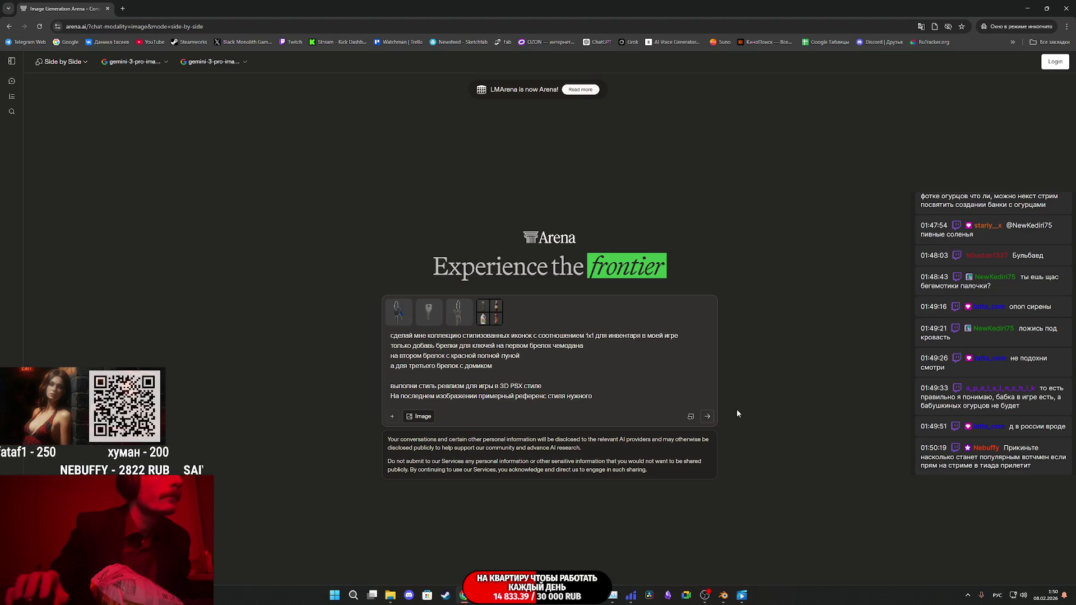
click(706, 419)
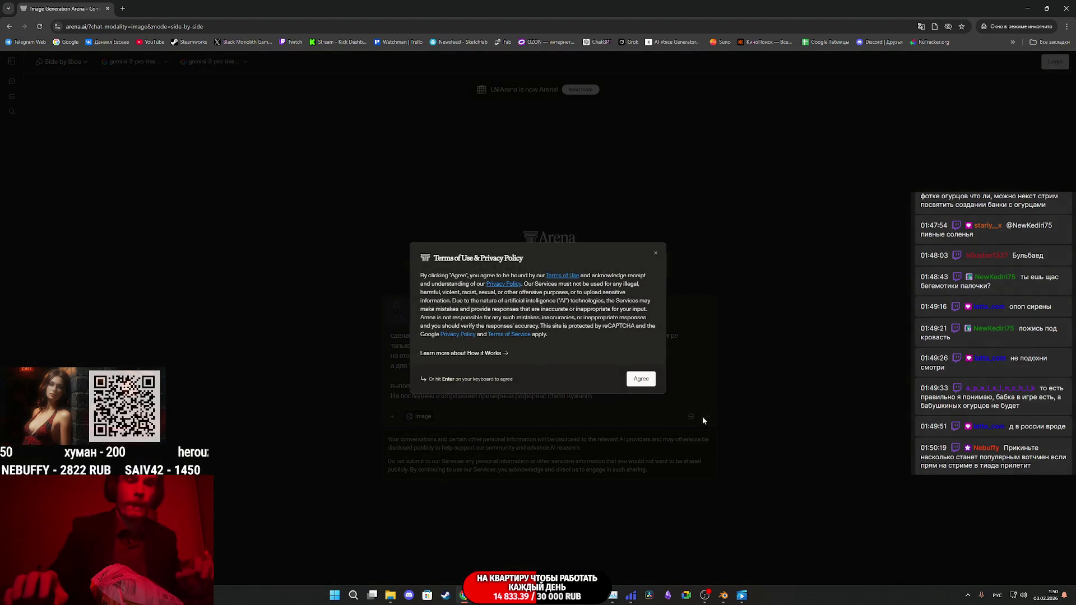
Step: Agree to the Terms of Use and scroll through both models' keychain icon results
click(645, 382)
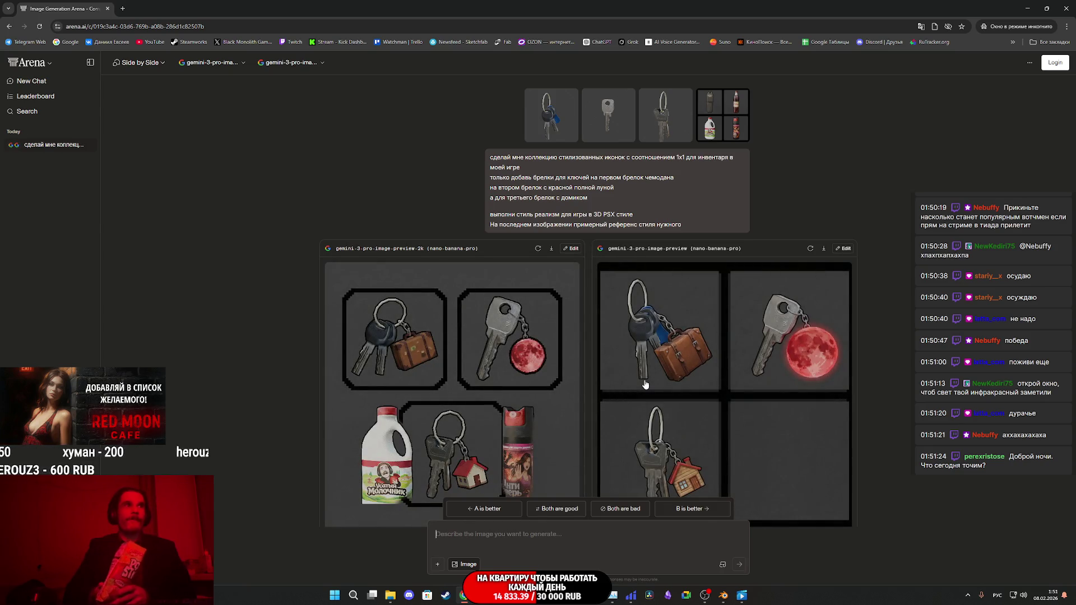
scroll(535, 385, down, 1)
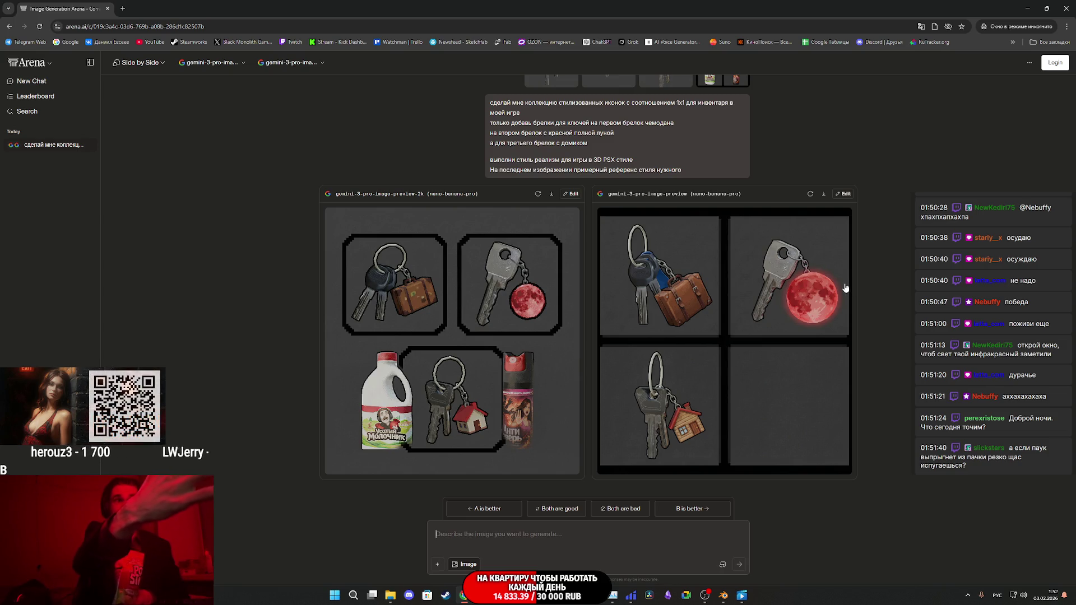
Step: Paste the keychain icon prompt back into the message box from the right-click menu
right_click(527, 536)
click(543, 446)
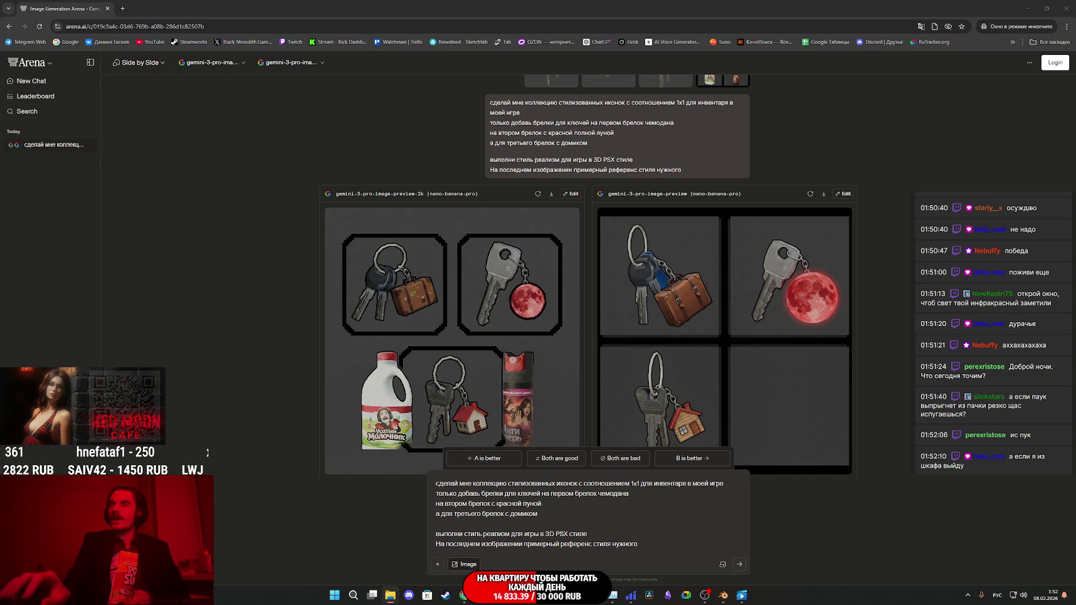
mouse_move(936, 400)
mouse_down()
mouse_move(664, 421)
mouse_move(624, 508)
mouse_up()
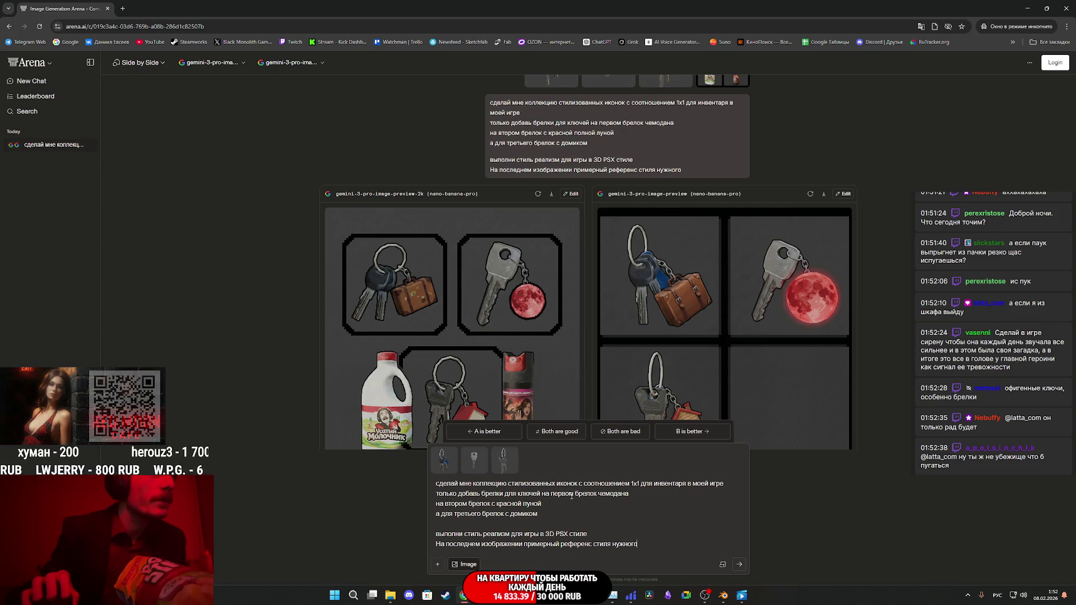
click(573, 495)
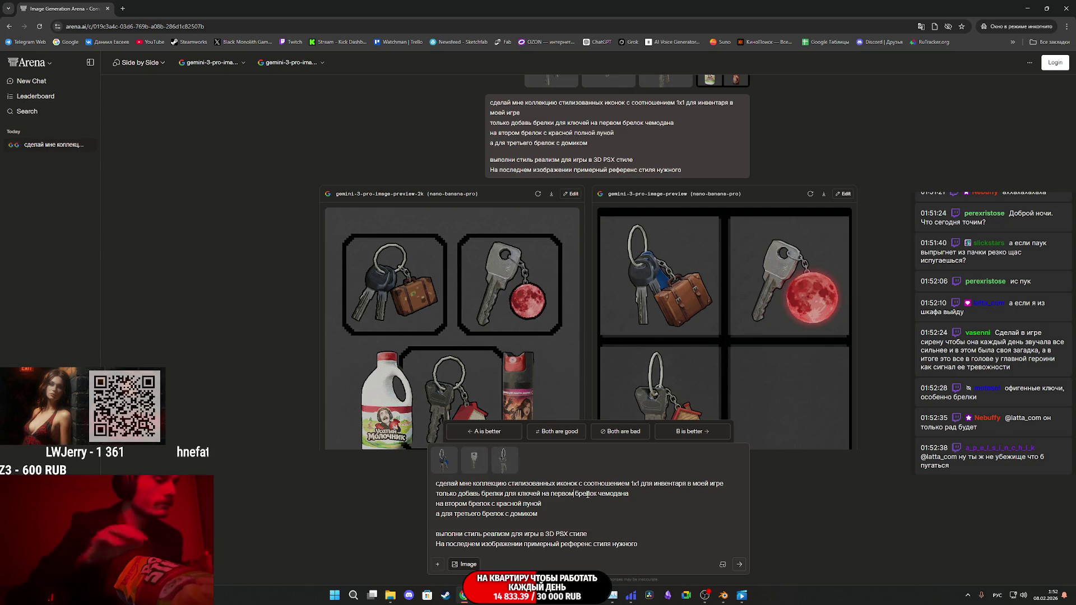
text(где много ключей)
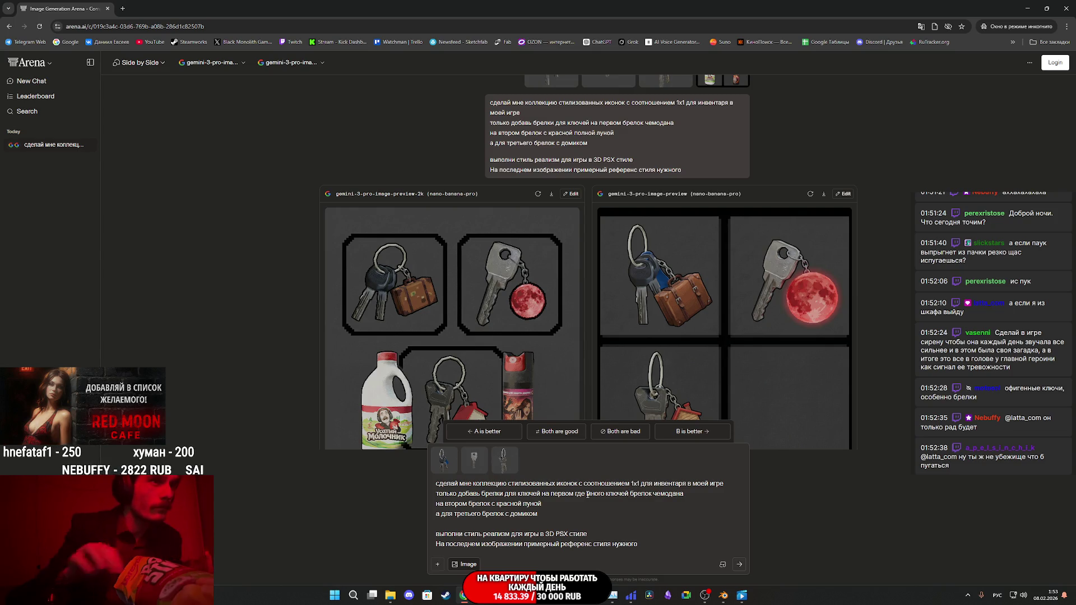
Step: Add suitcase charms to the many-key ring and single-key ring lines of the prompt
text(добав)
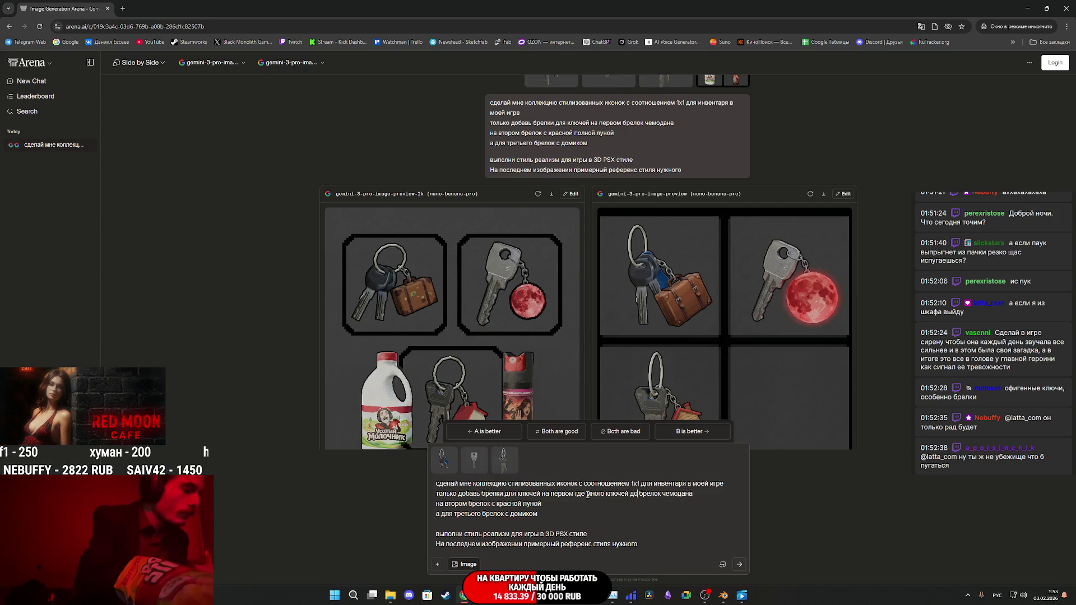
text(ь)
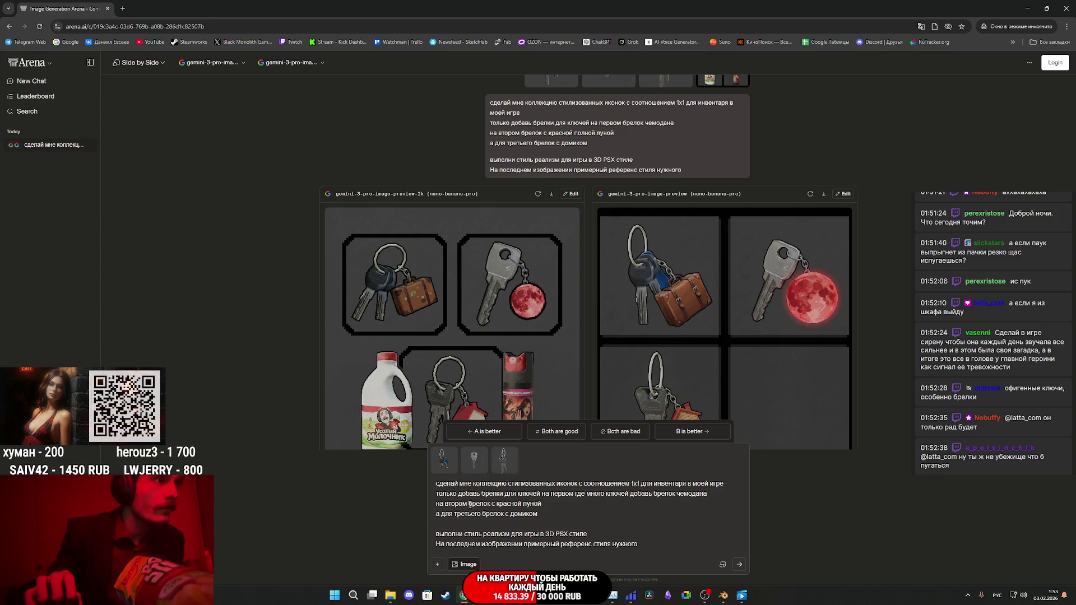
click(469, 504)
text(где од)
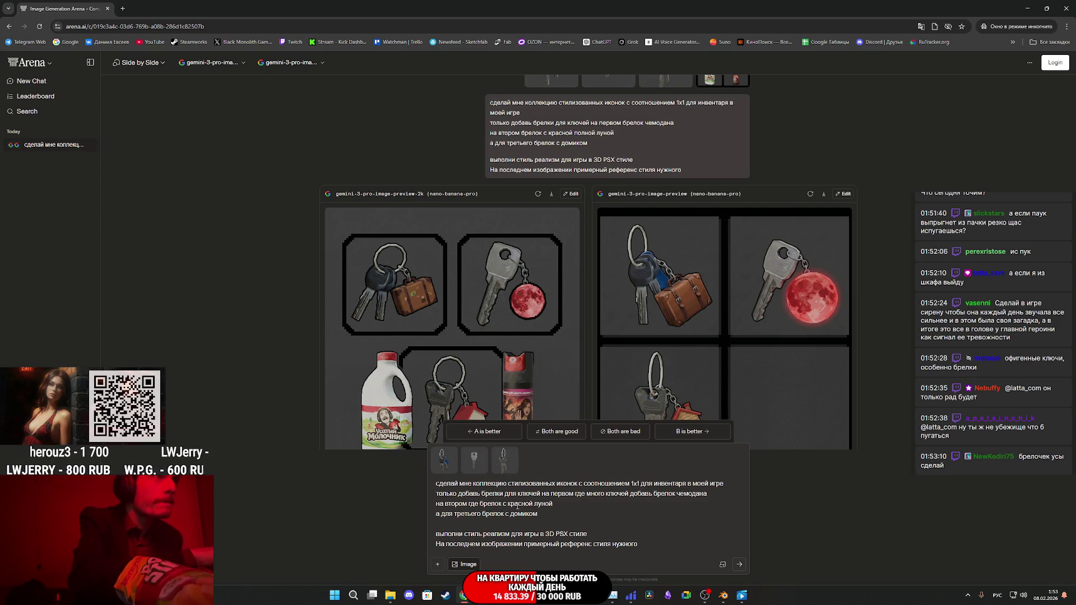
text(ин ключ)
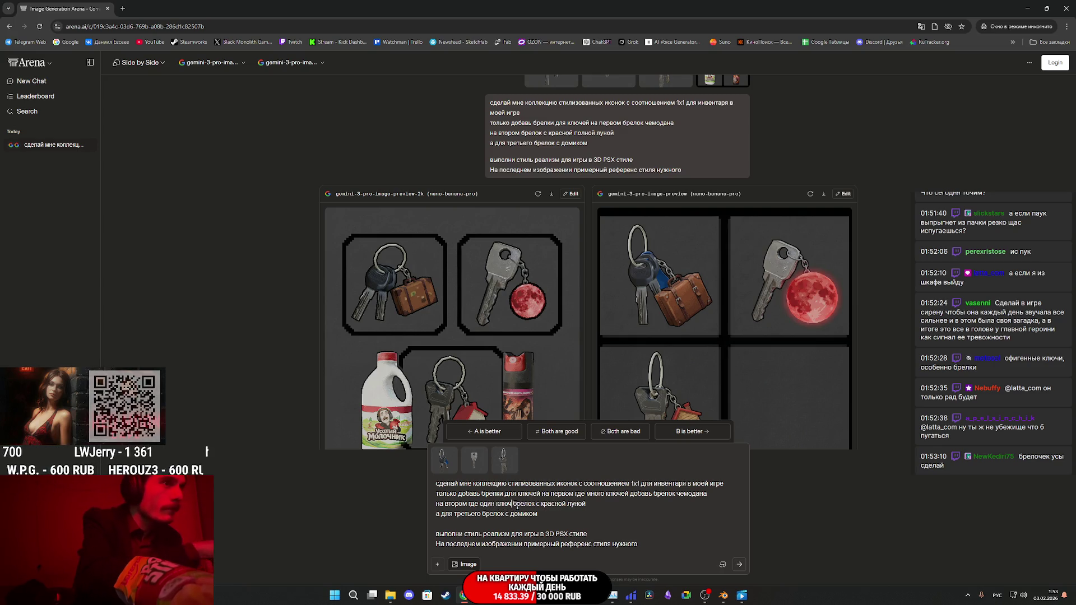
text( добавь)
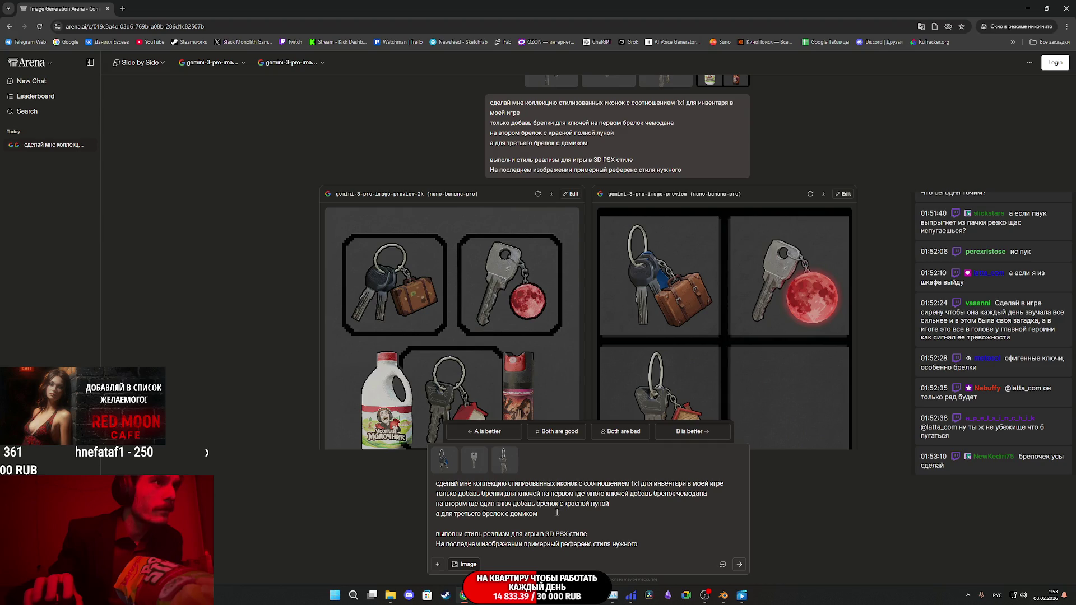
Step: Reword the red-moon phrase to give the key pair a full red moon, and attach a fourth reference image
click(566, 505)
drag(568, 506, 598, 507)
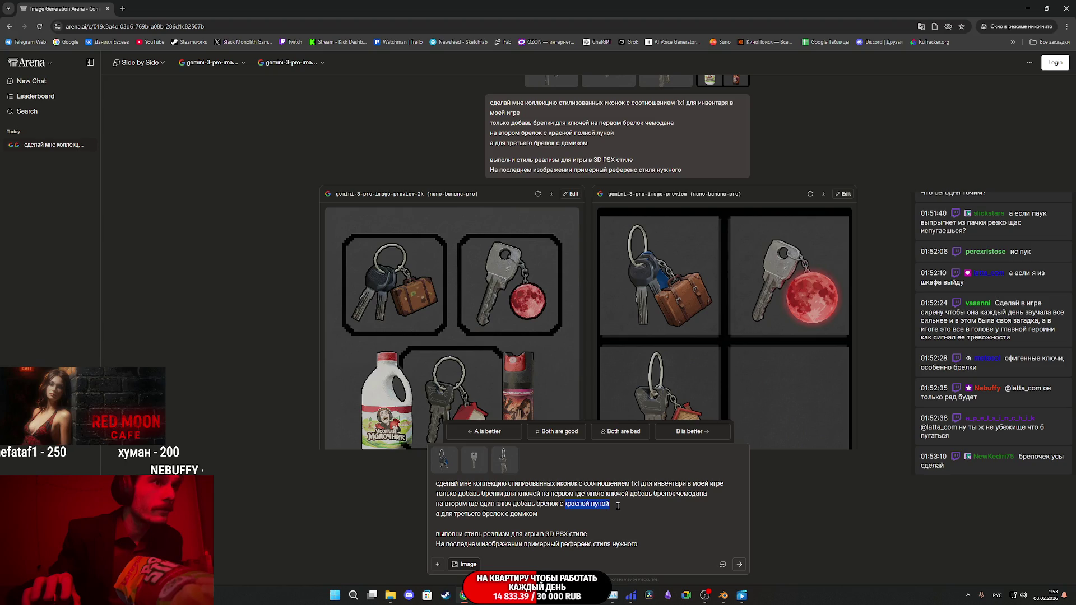
text(чемод)
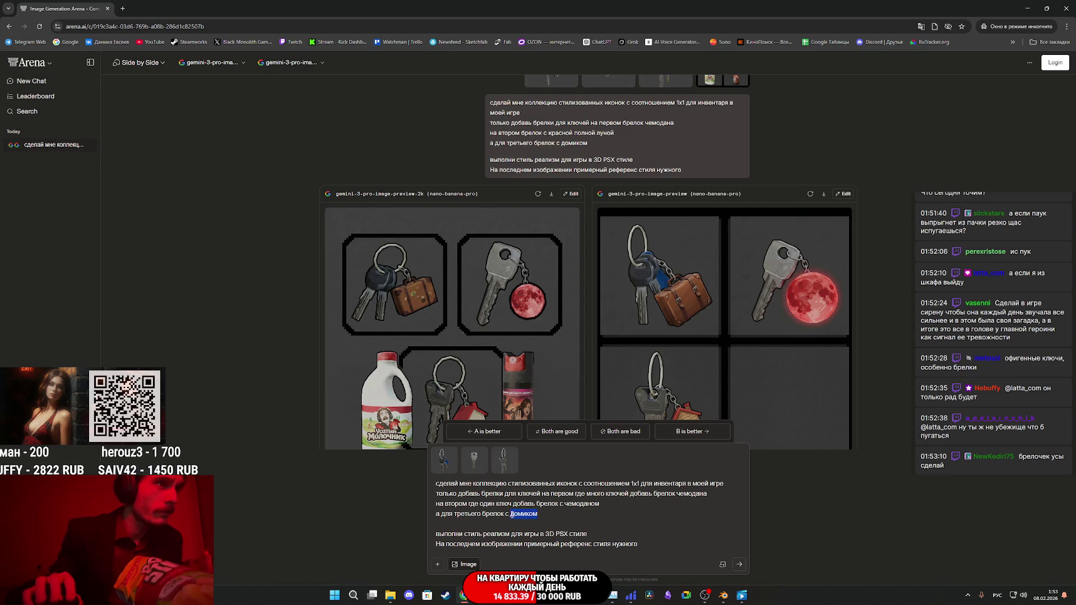
text(полной кра)
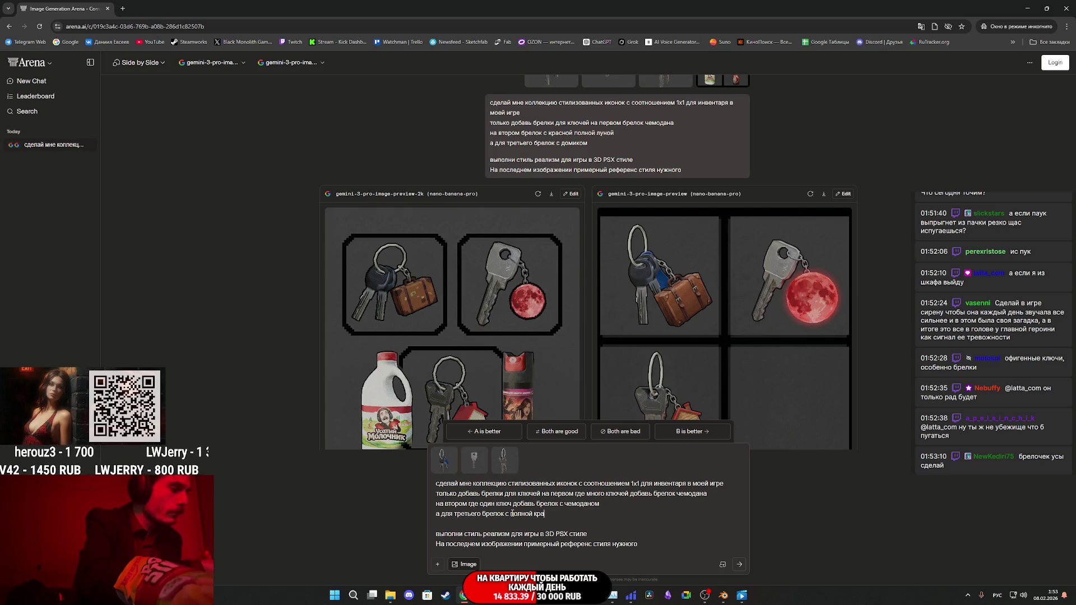
text(сной луной)
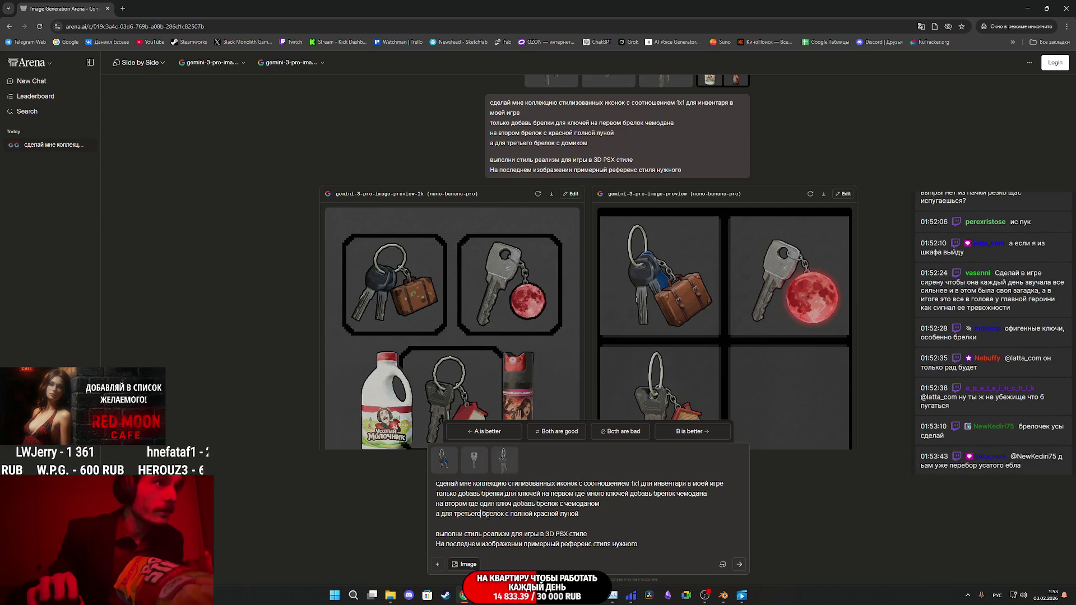
text(где)
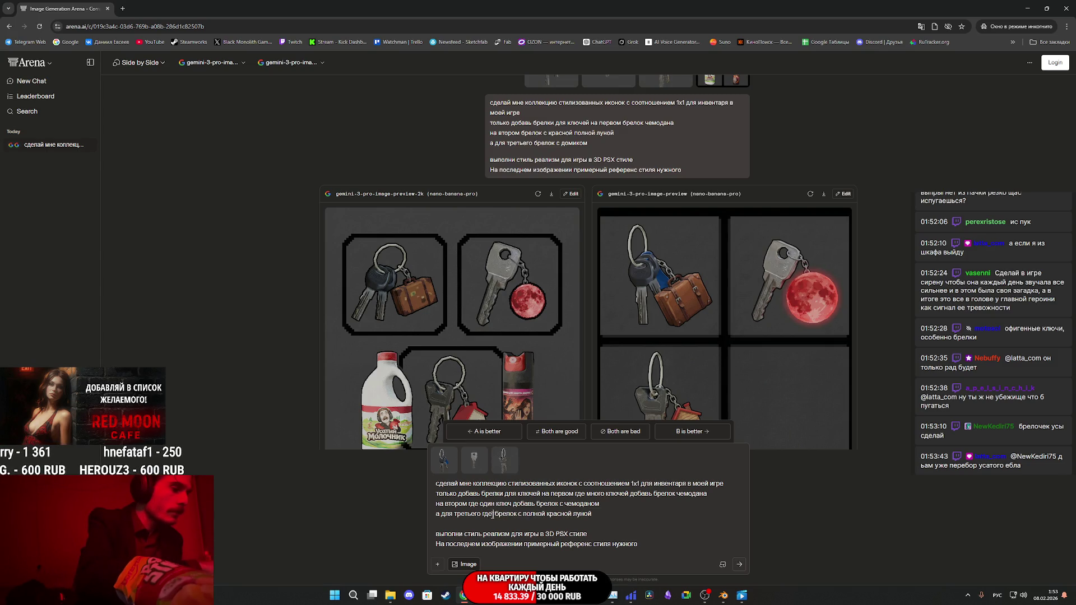
text( пара ключ )
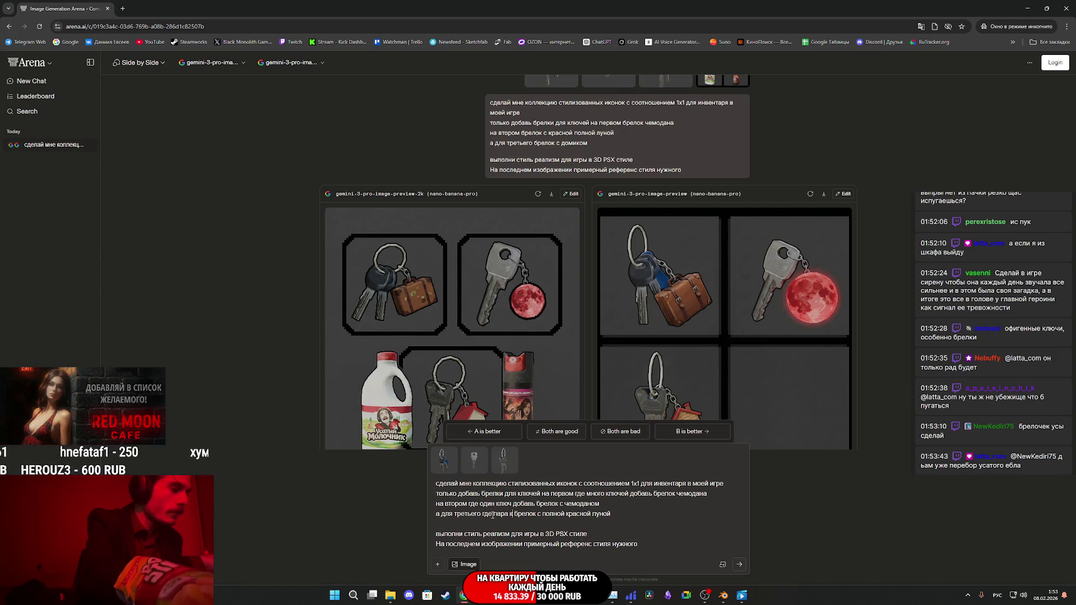
text(й)
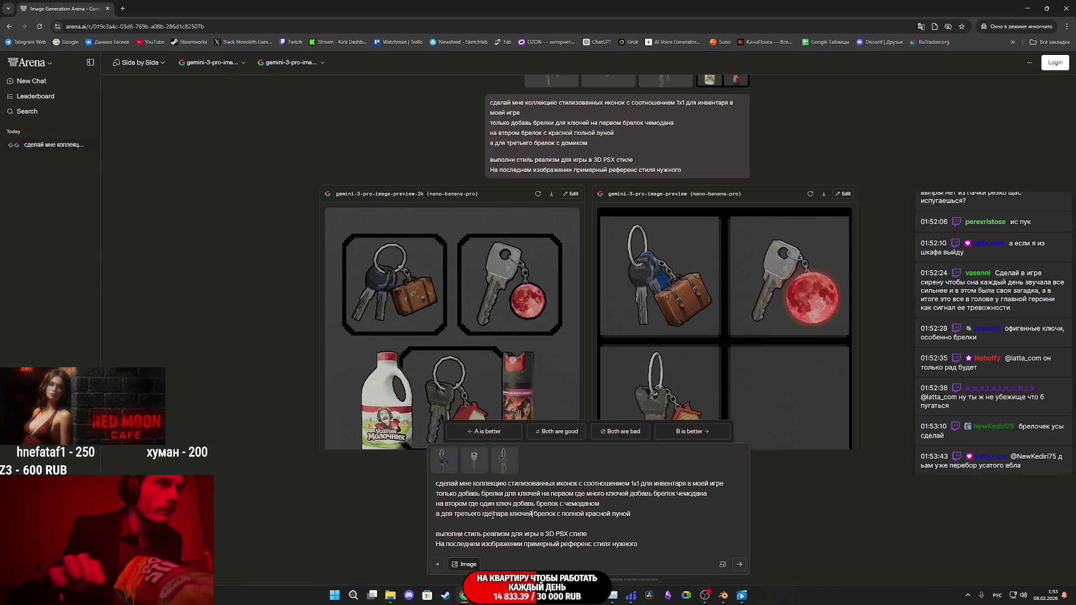
text(добавь)
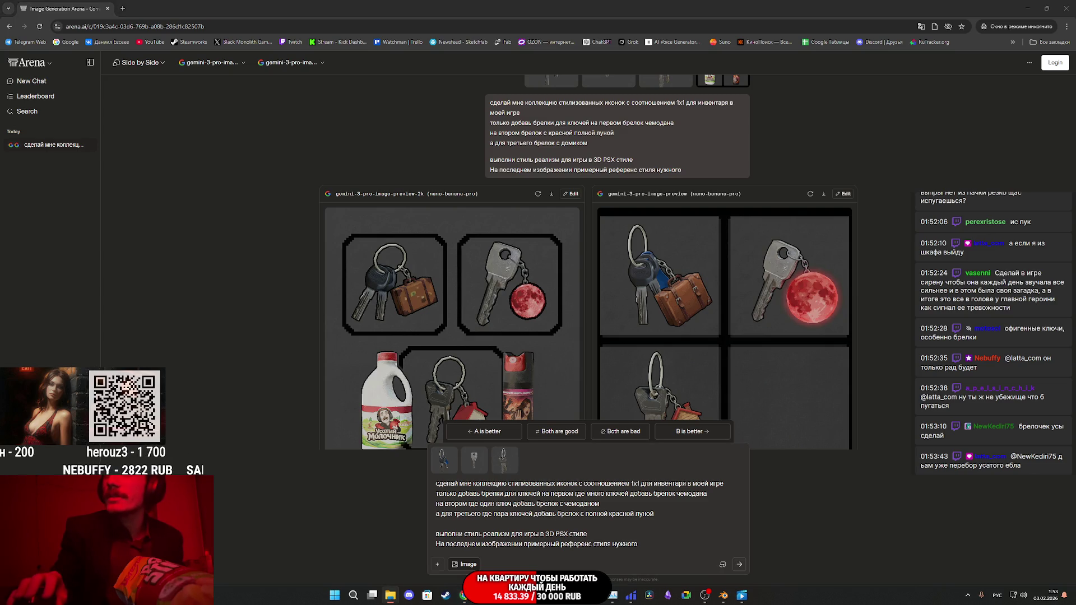
drag(604, 515, 720, 546)
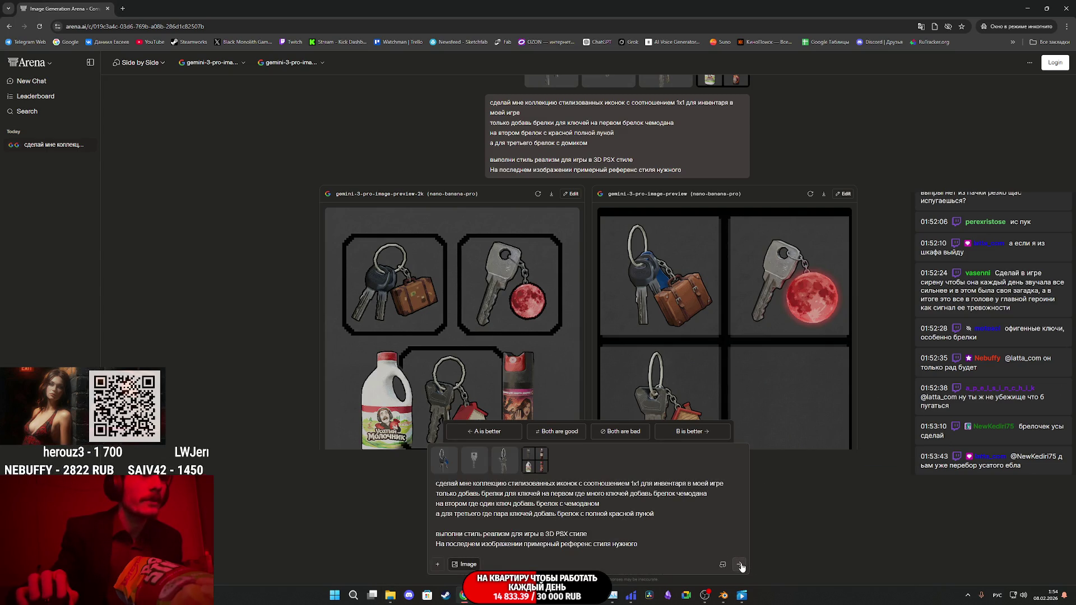
Step: Submit the revised prompt and review both models' suitcase, milk jug and red-moon icon grids
click(740, 566)
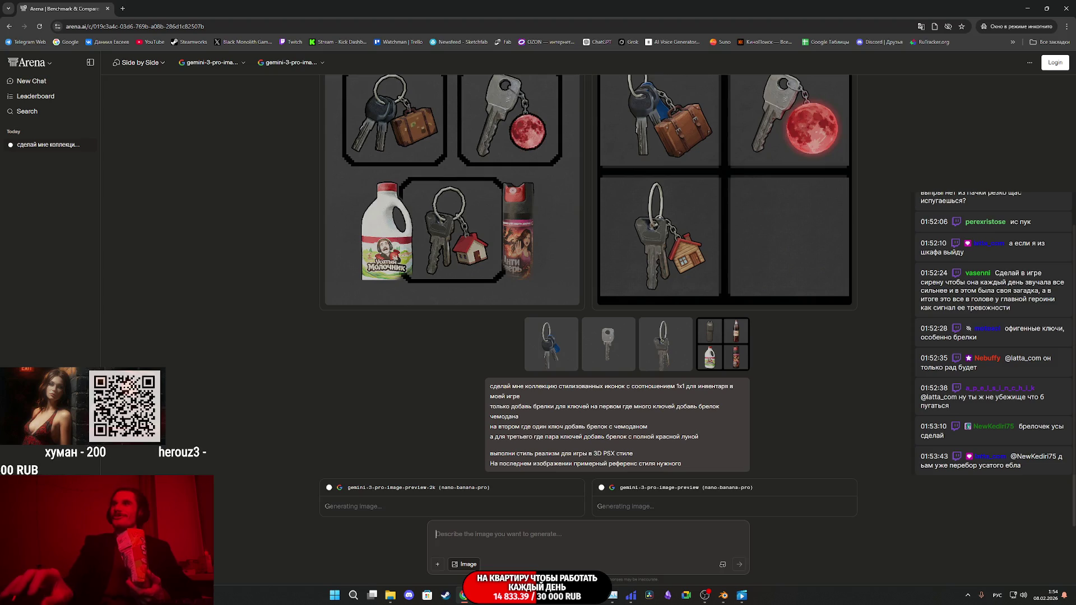
click(589, 541)
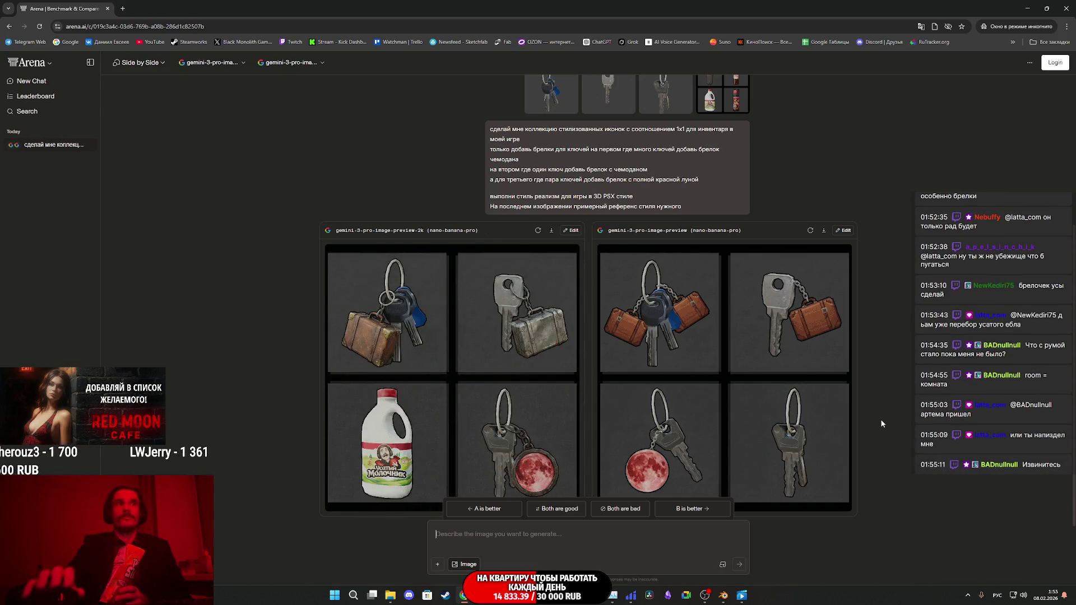
scroll(732, 391, down, 1)
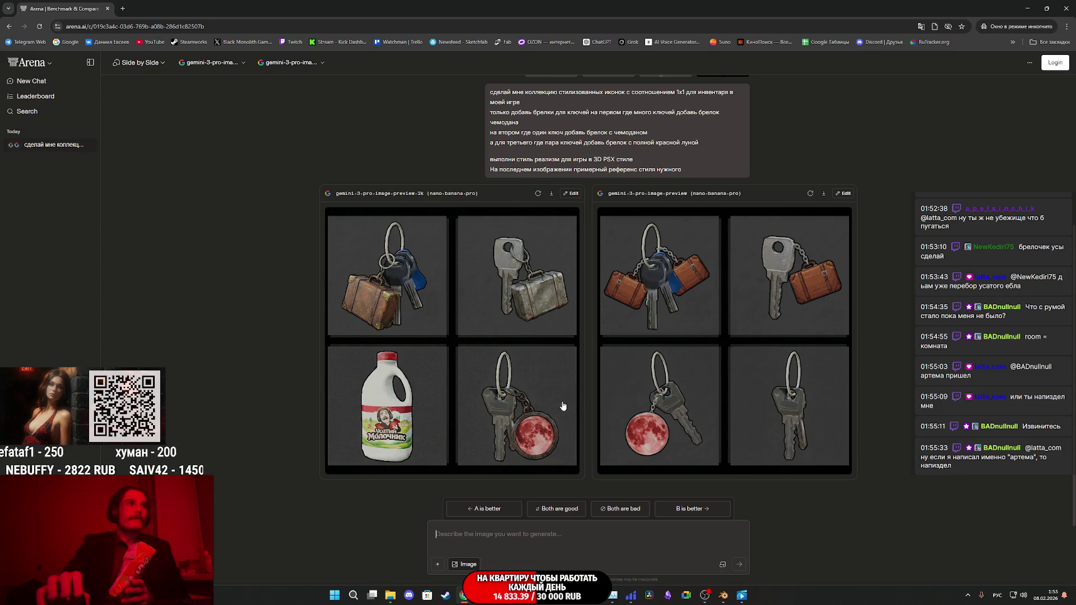
scroll(580, 396, up, 1)
scroll(580, 395, down, 1)
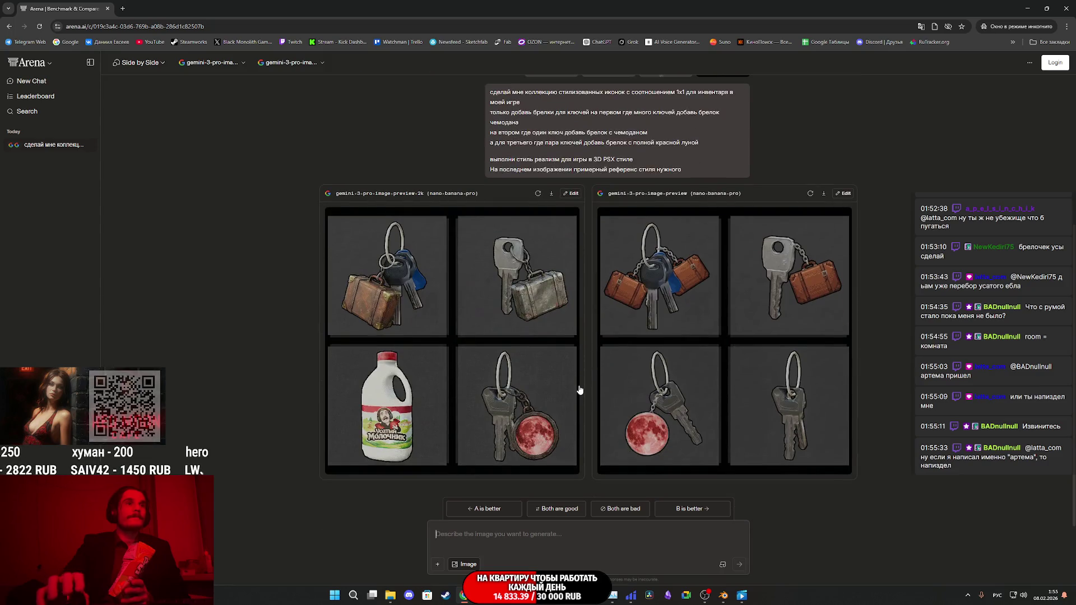
right_click(544, 536)
Step: Clear the wrongly pasted older prompt and paste the revised key-ring prompt instead
click(643, 442)
key(ctrl+a)
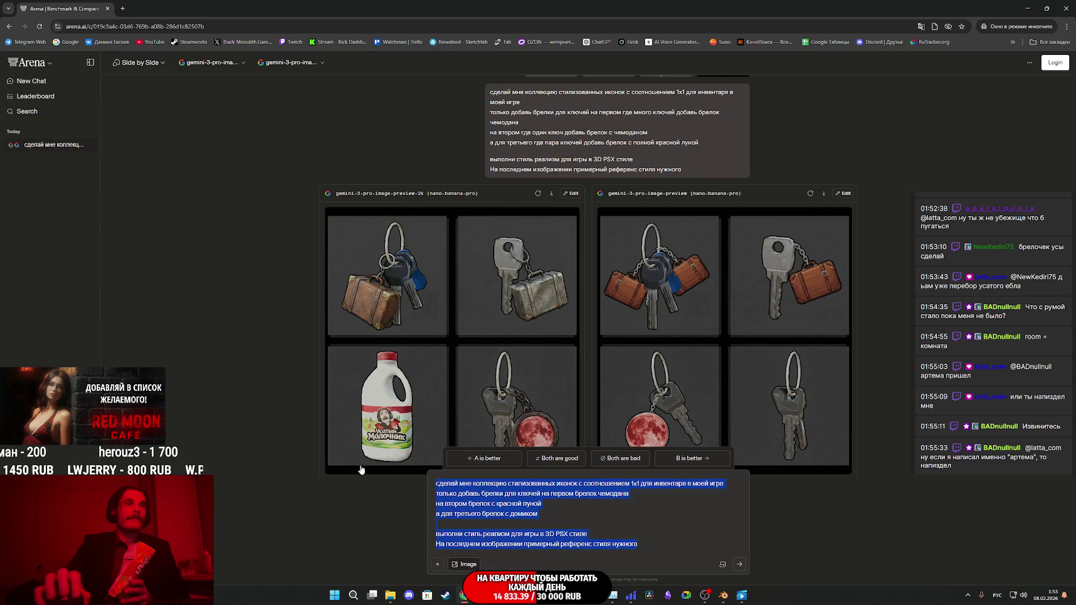
key(BackSpace)
scroll(544, 336, up, 2)
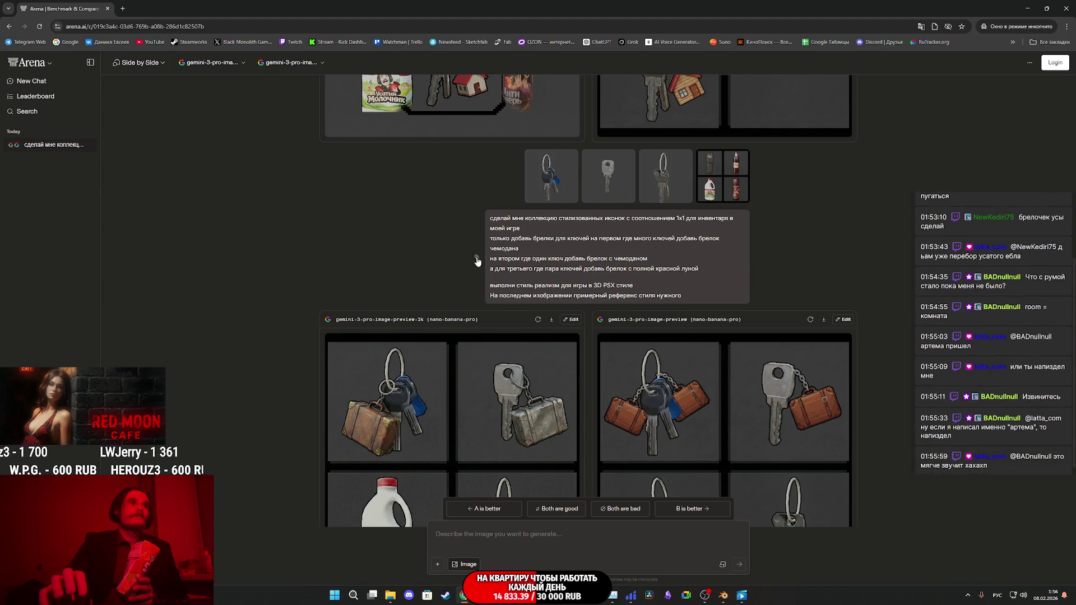
right_click(499, 532)
click(536, 436)
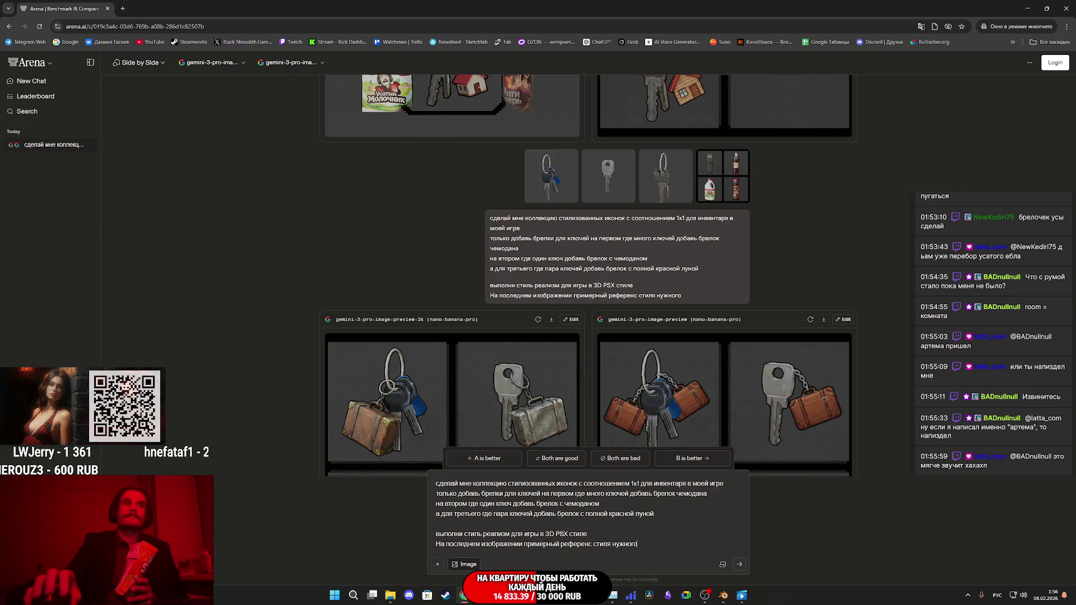
Step: Attach the three key references plus the bottles image from Explorer and send the prompt
key(super+e)
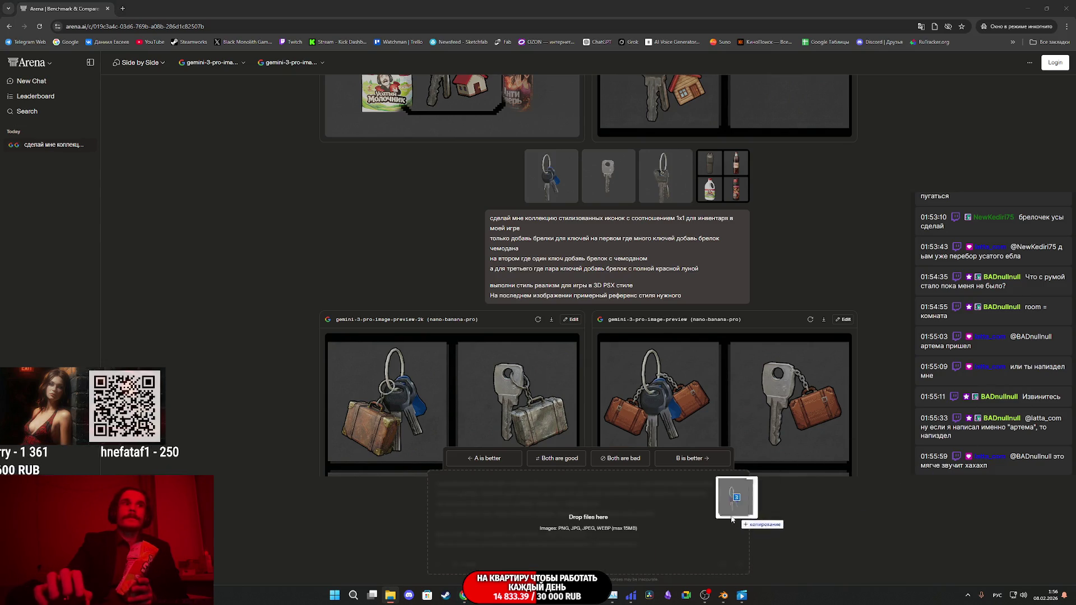
drag(740, 493, 729, 505)
key(alt+Tab)
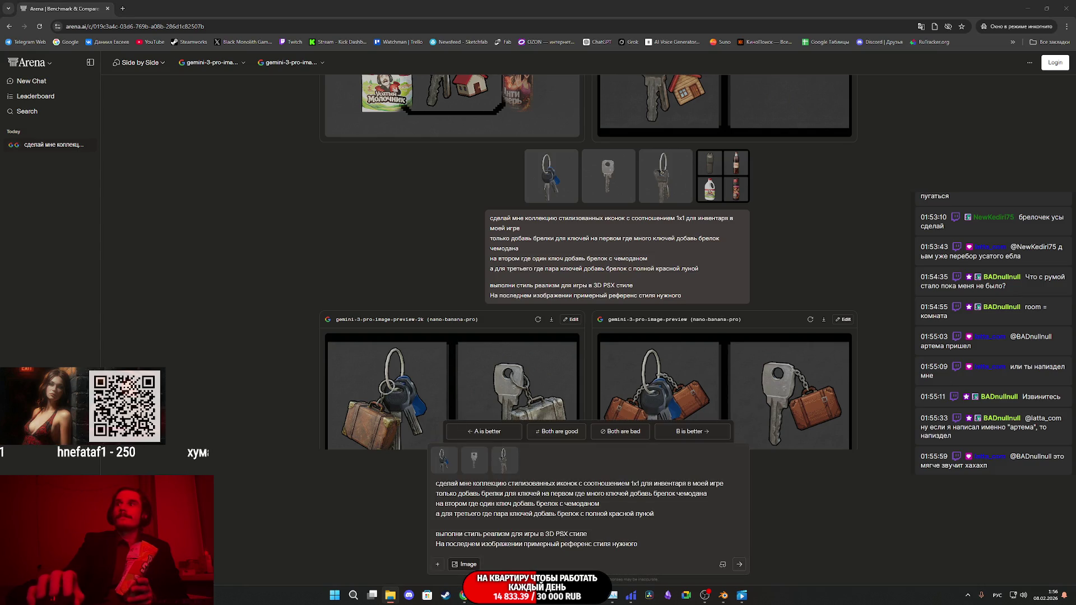
mouse_move(740, 505)
mouse_down()
mouse_move(642, 434)
mouse_move(642, 448)
mouse_up()
click(739, 568)
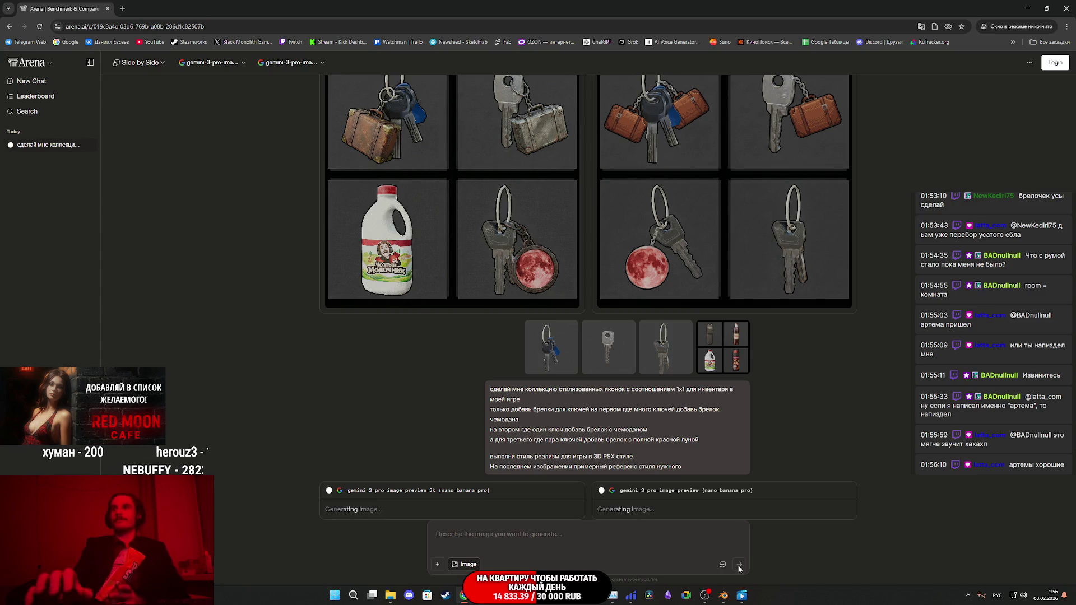
scroll(908, 461, down, 1)
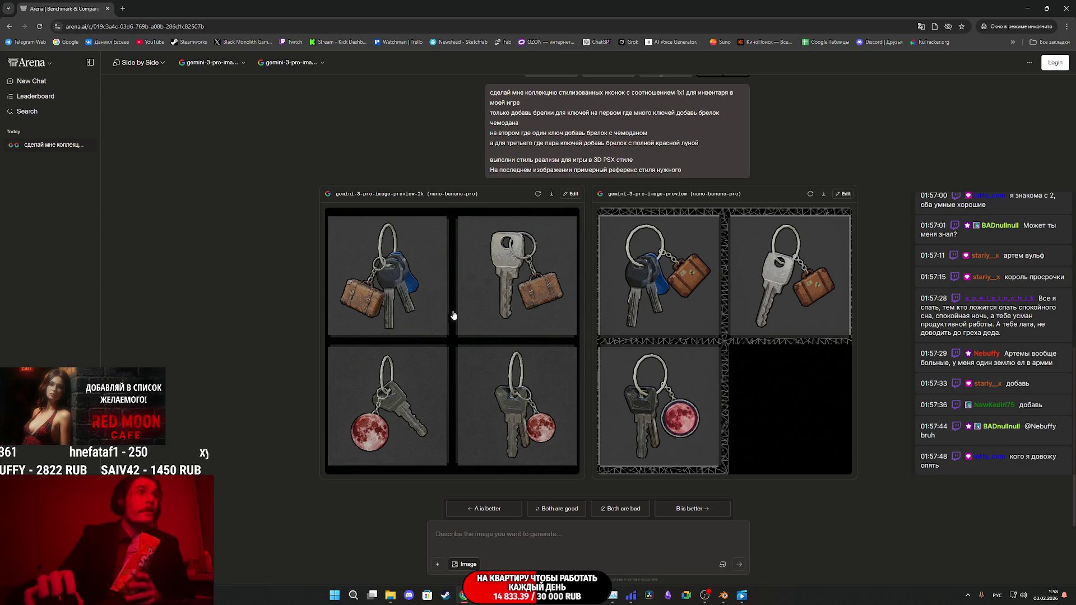
scroll(404, 303, up, 7)
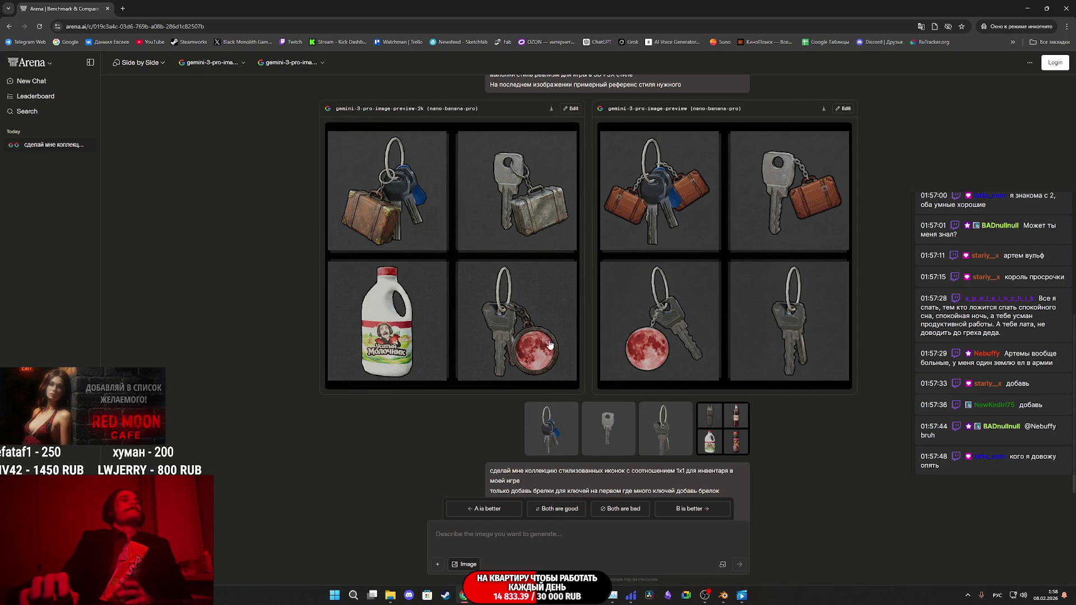
scroll(548, 331, down, 7)
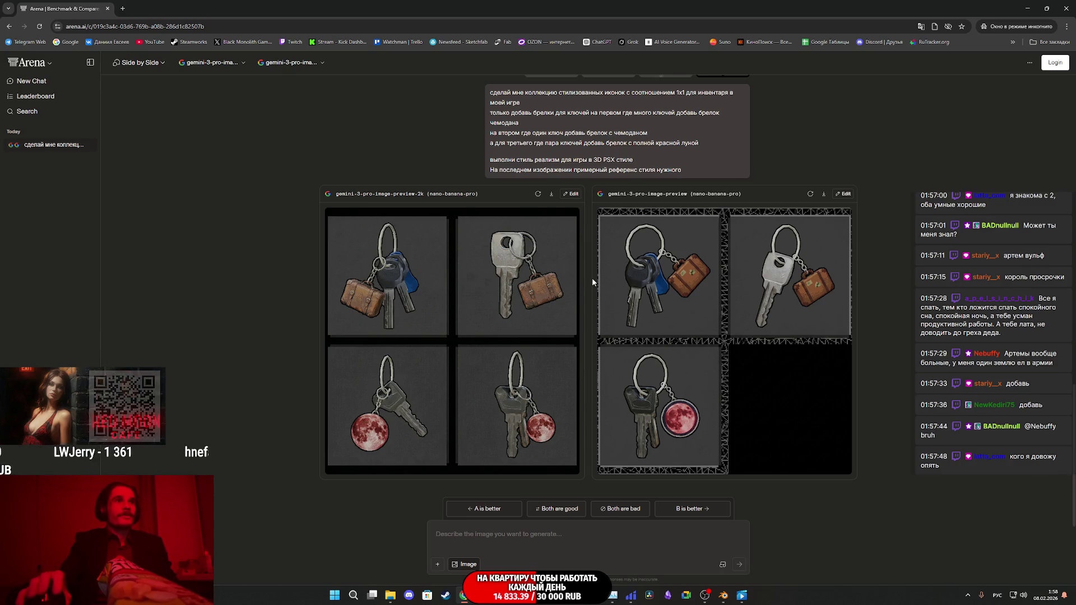
scroll(591, 278, up, 3)
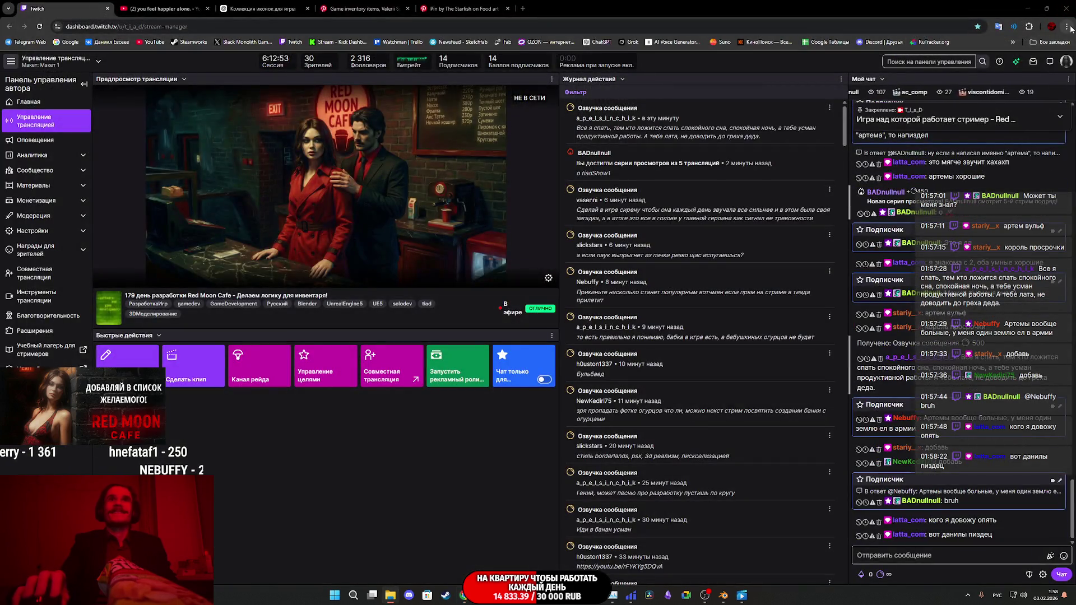
click(1067, 26)
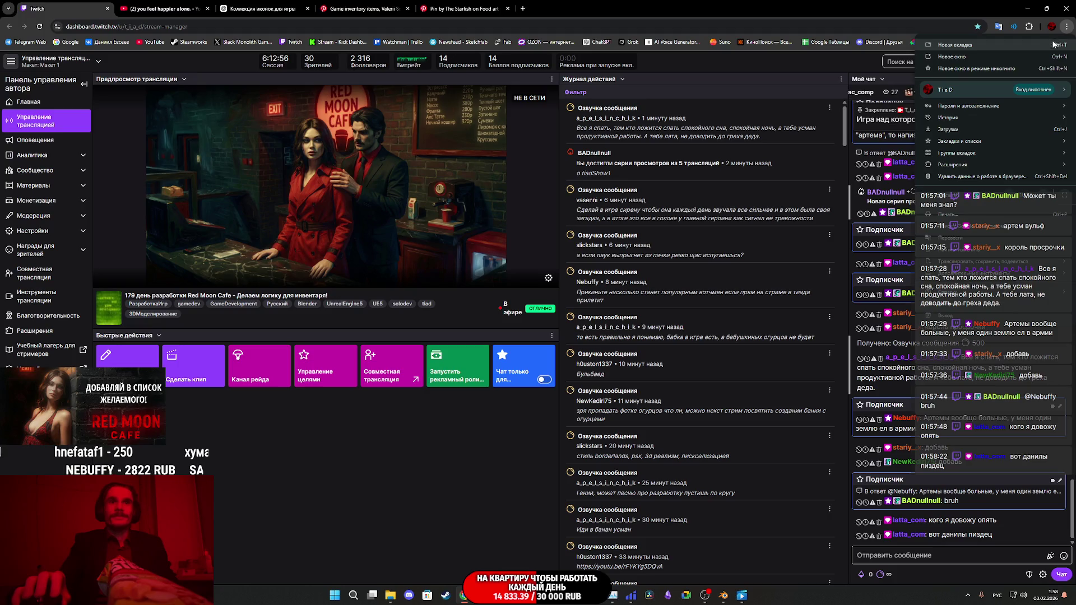
Step: Open a new incognito window and load arena.ai from the LMArena bookmark
click(961, 68)
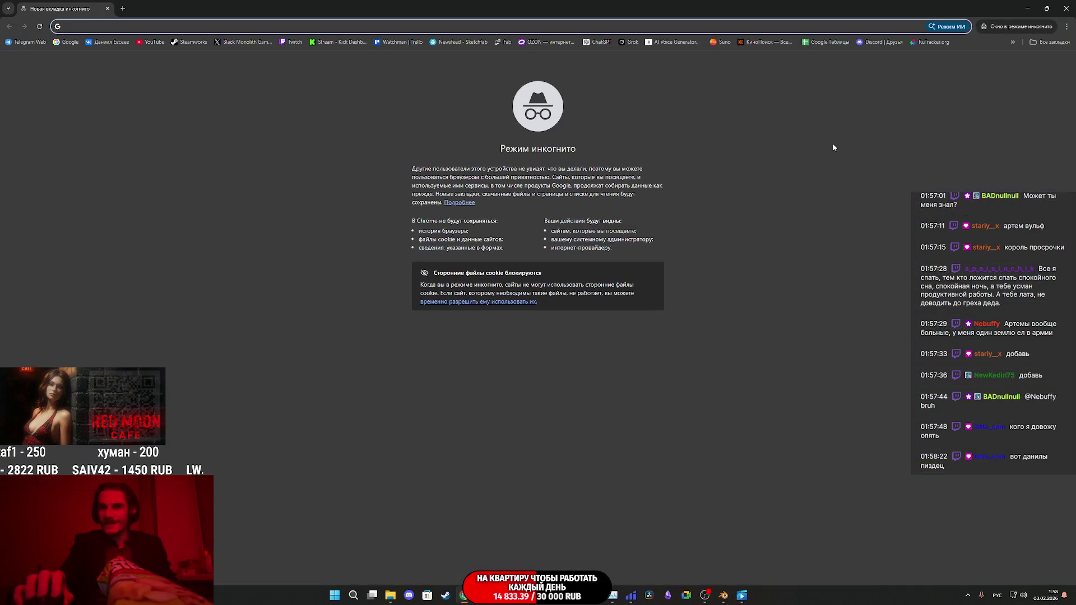
click(1054, 43)
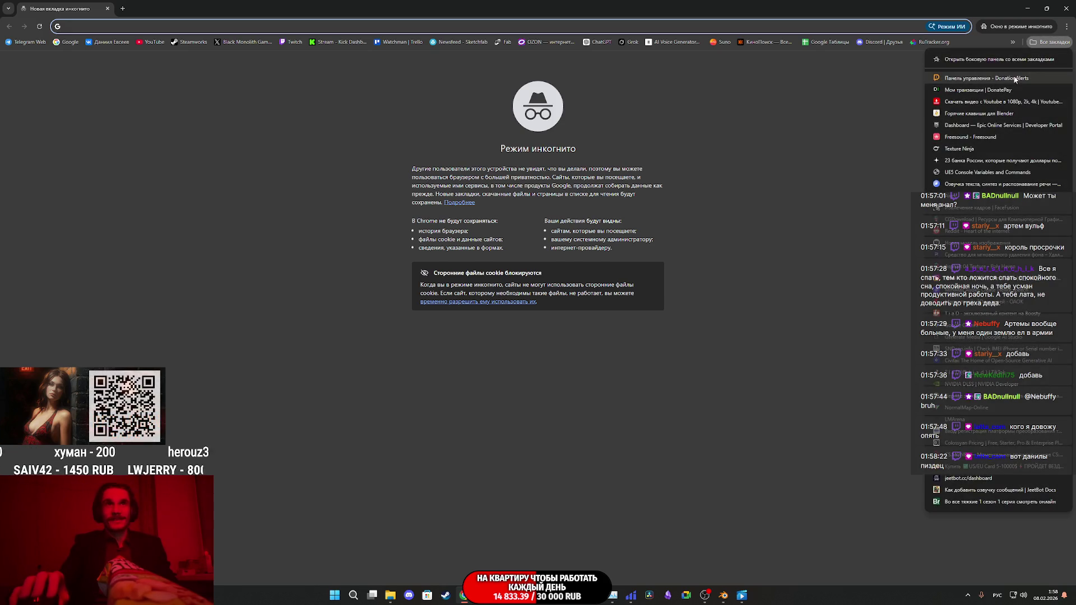
click(960, 420)
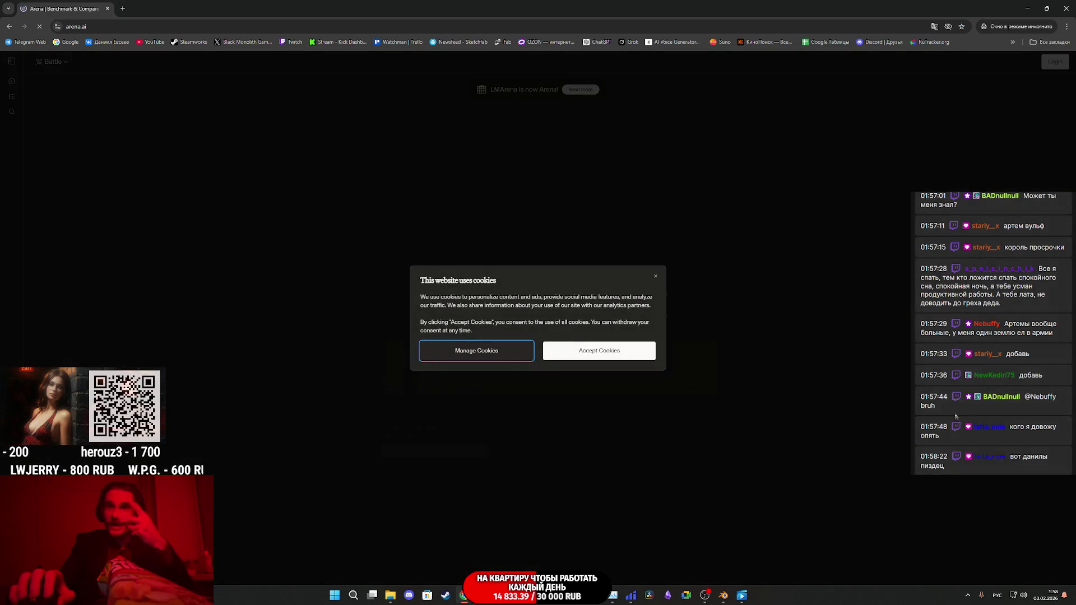
Step: Accept cookies, switch to Image mode, Side by Side, with Gemini 3 Pro image 2k as a model
click(600, 350)
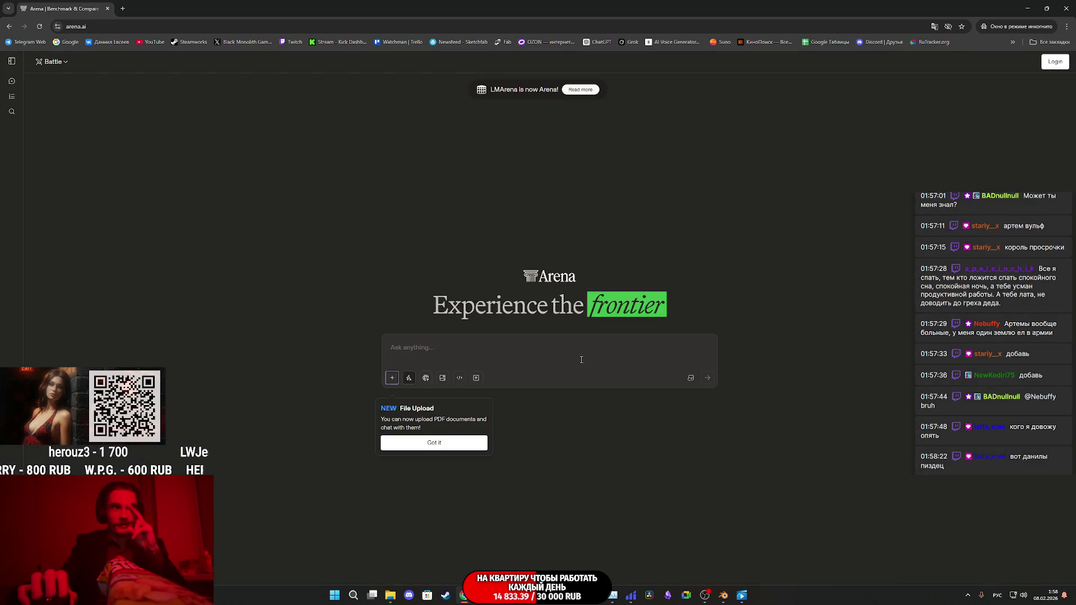
click(443, 378)
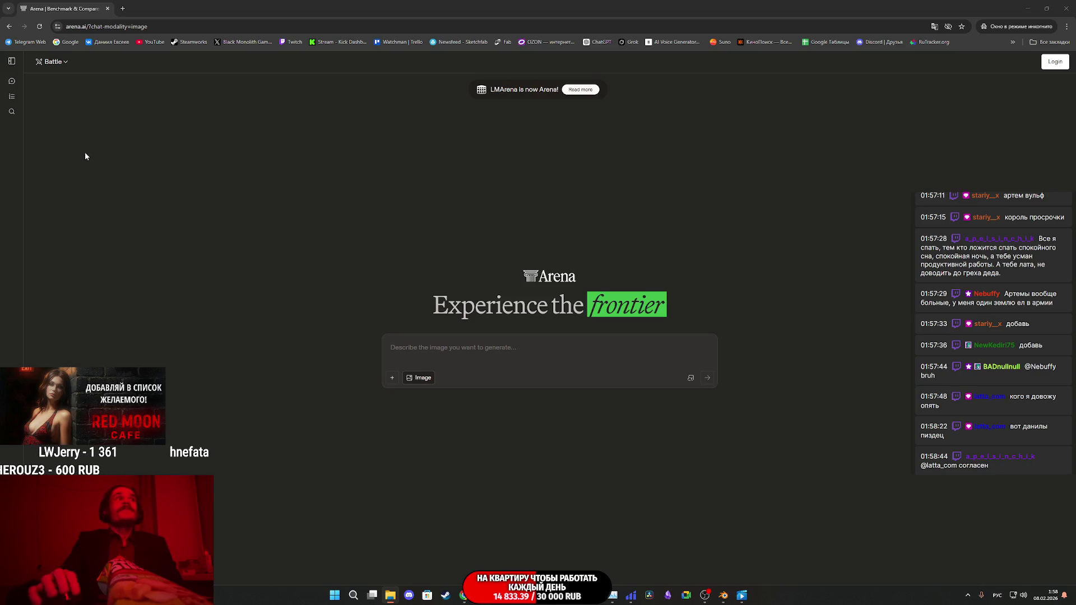
click(56, 63)
click(82, 115)
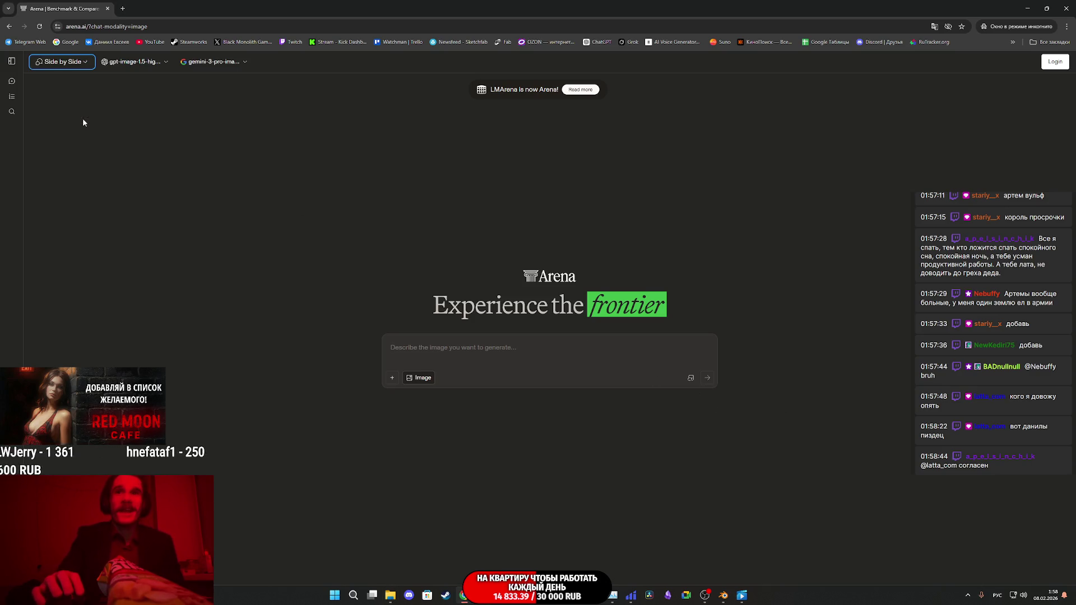
click(135, 63)
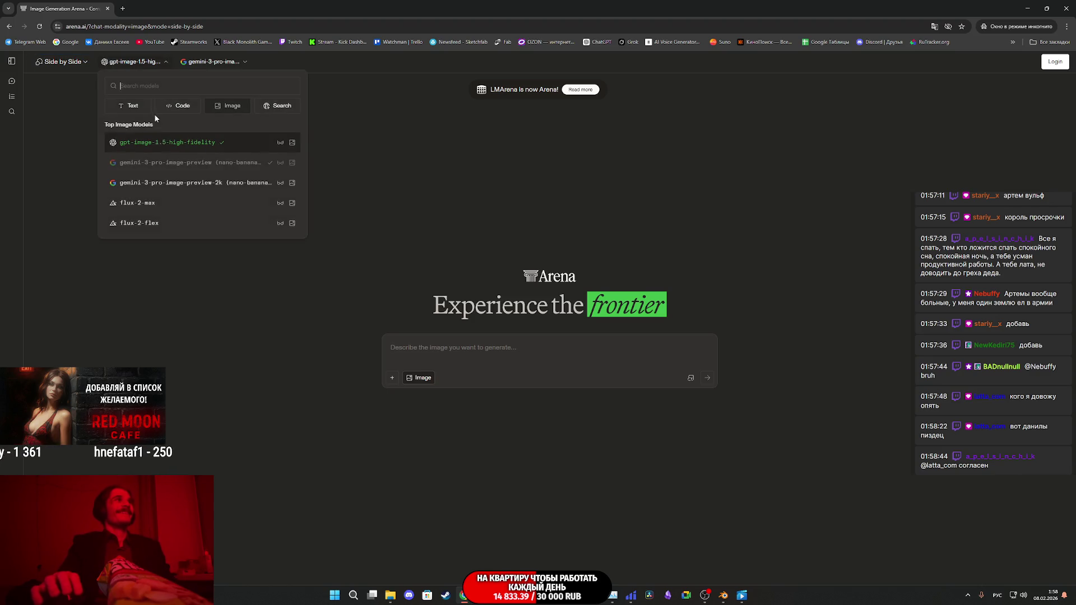
click(171, 183)
Step: Paste the icon-set prompt, attach four reference images, change 'чемодана' to 'дом', and send
click(450, 353)
text(сделай мне коллекцию стилизованных иконок с соотношением 1x1 для инвентаря в моей игре только добавь брелки для ключей на первом где много ключей добавь брелок чемодана на втором где один ключ добавь брелок с чемоданом а для третьего где пара ключей добавь брелок с полной красной луной  выполни стиль реализм для игры в 3D PSX стиле На последнем изображении примерный референс стиля нужного)
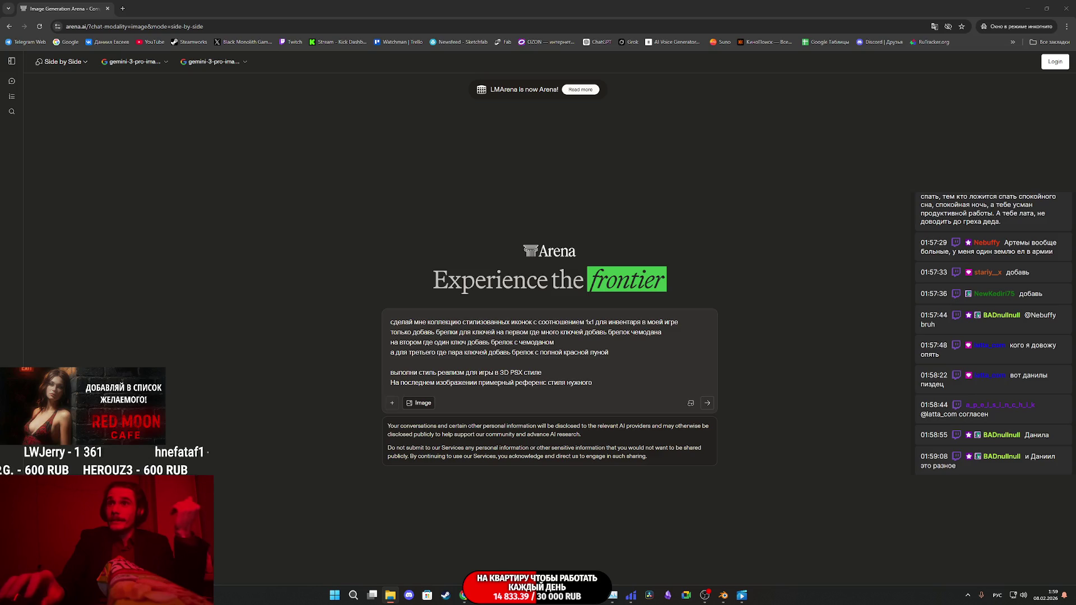
drag(645, 287, 645, 287)
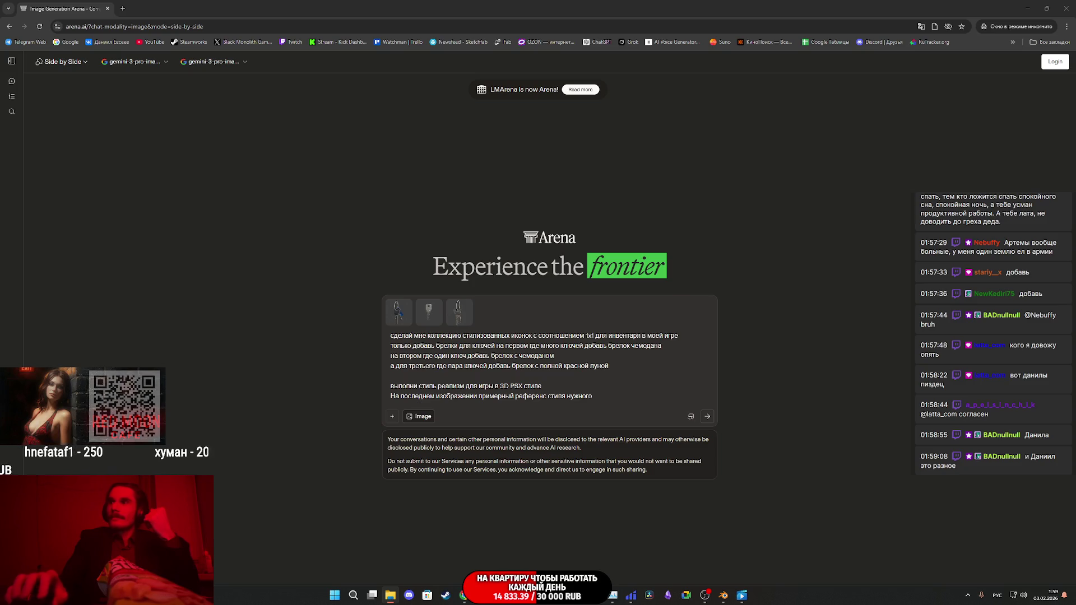
drag(645, 385, 593, 366)
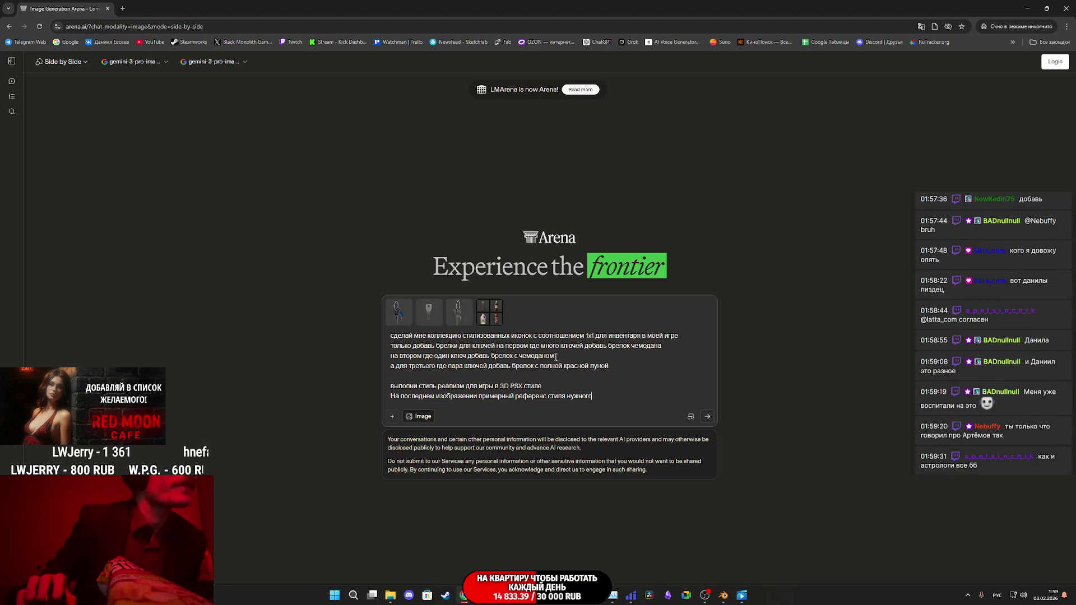
drag(662, 346, 645, 346)
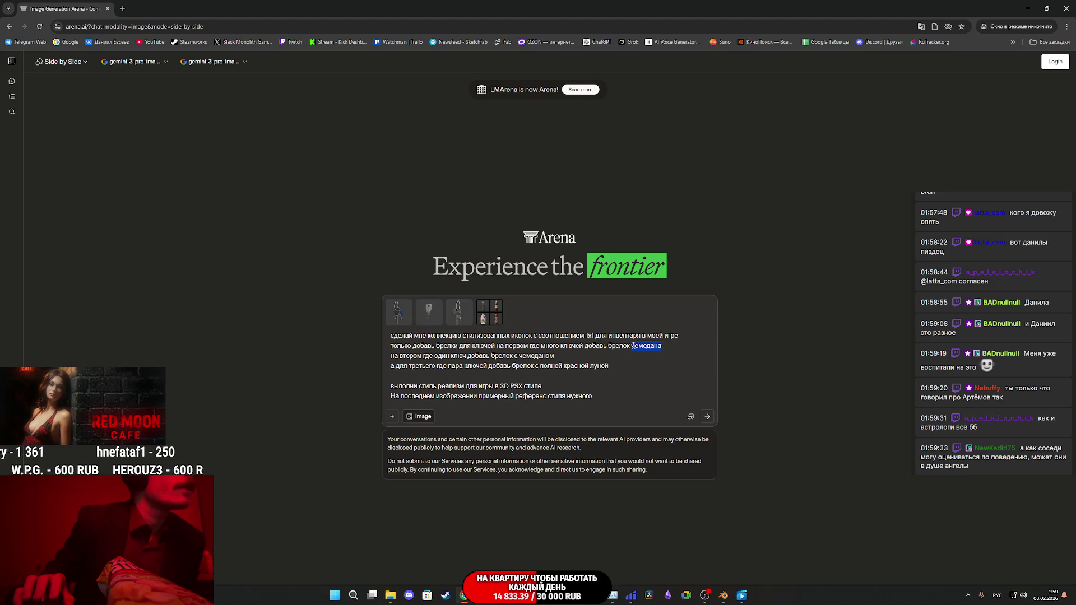
text(домик)
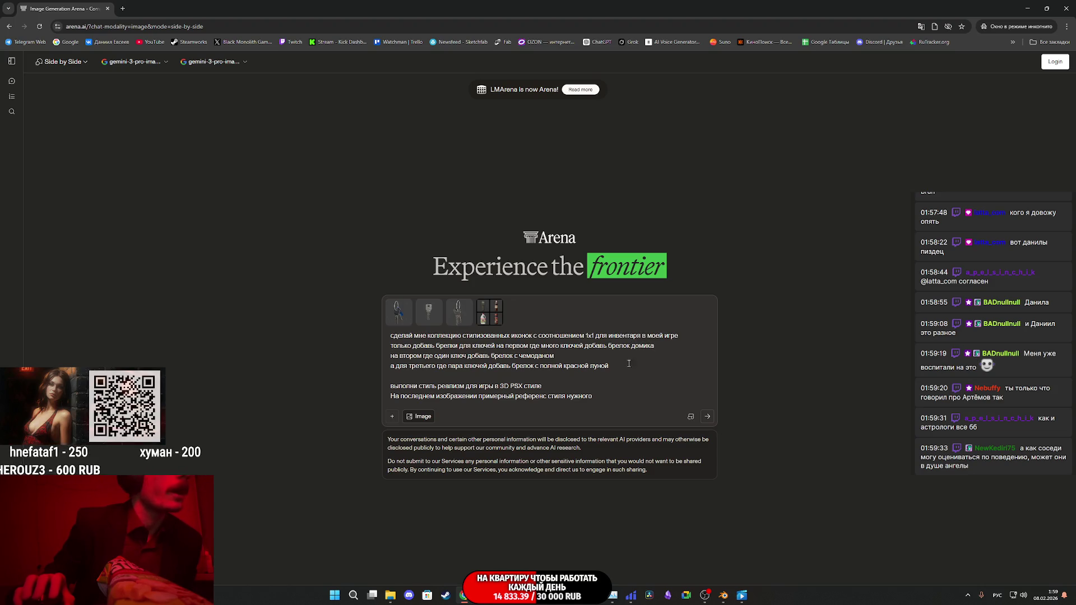
click(707, 416)
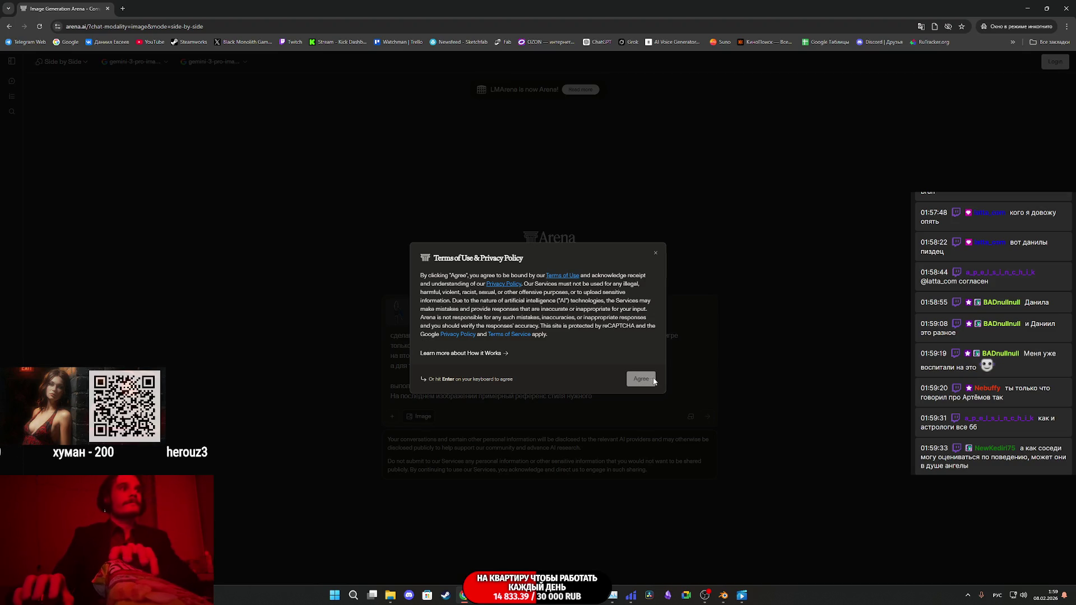
Step: Agree to the Terms of Use so the house, suitcase, milk jug and red-moon icons generate
click(642, 381)
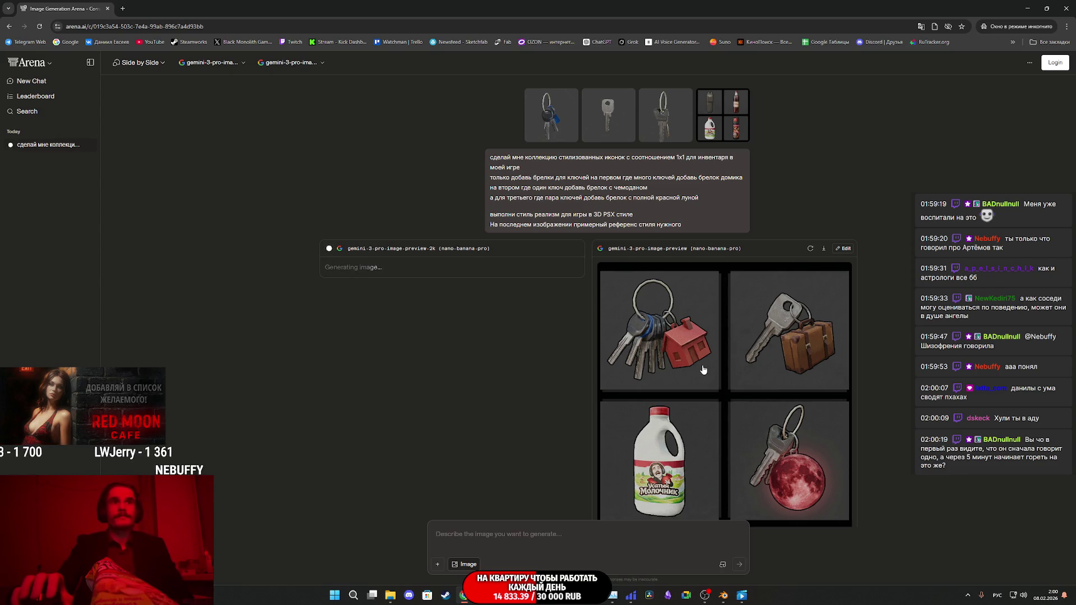
Step: Save the right model's four-icon sheet as a PNG in Downloads, then close the incognito window
click(768, 376)
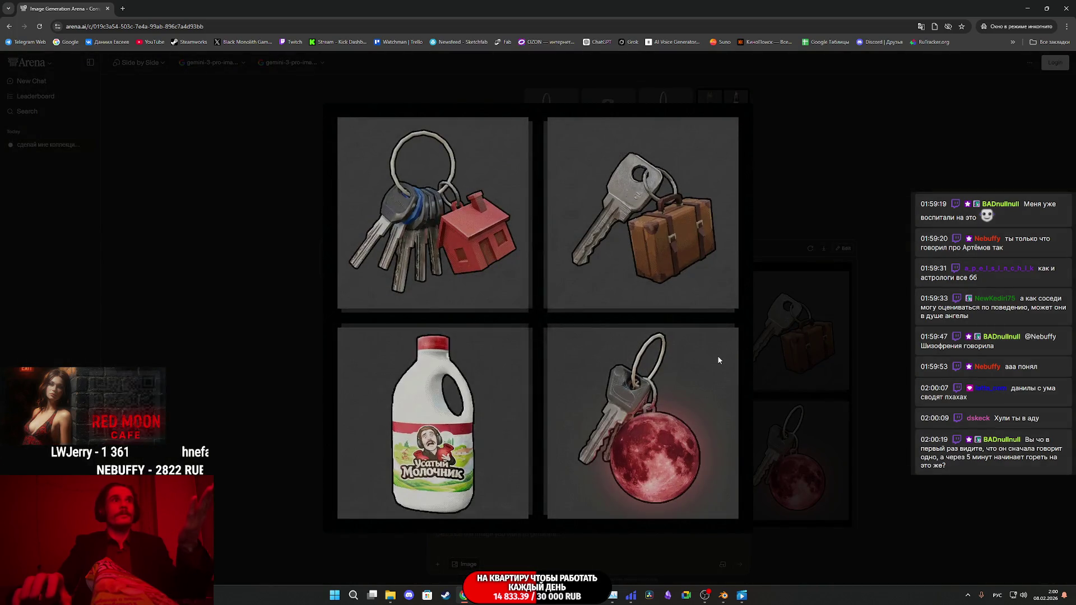
click(802, 324)
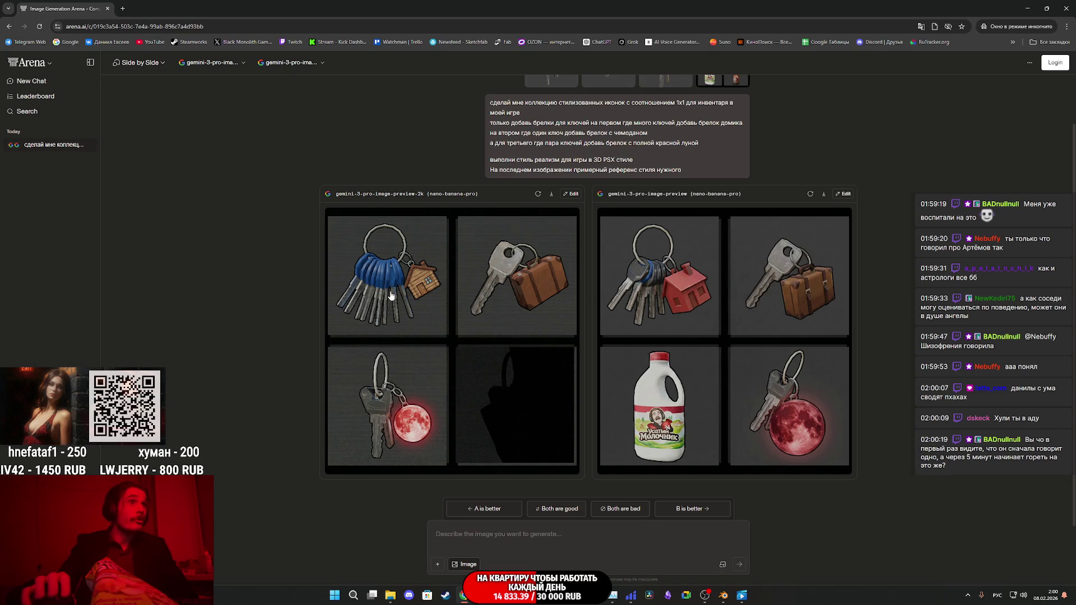
click(770, 338)
right_click(679, 303)
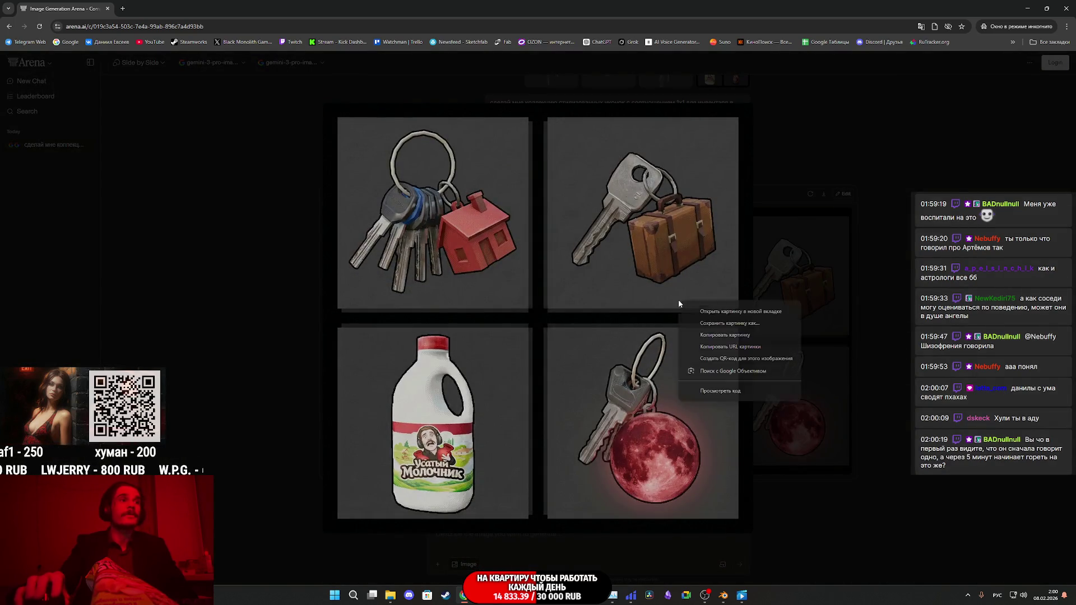
click(722, 324)
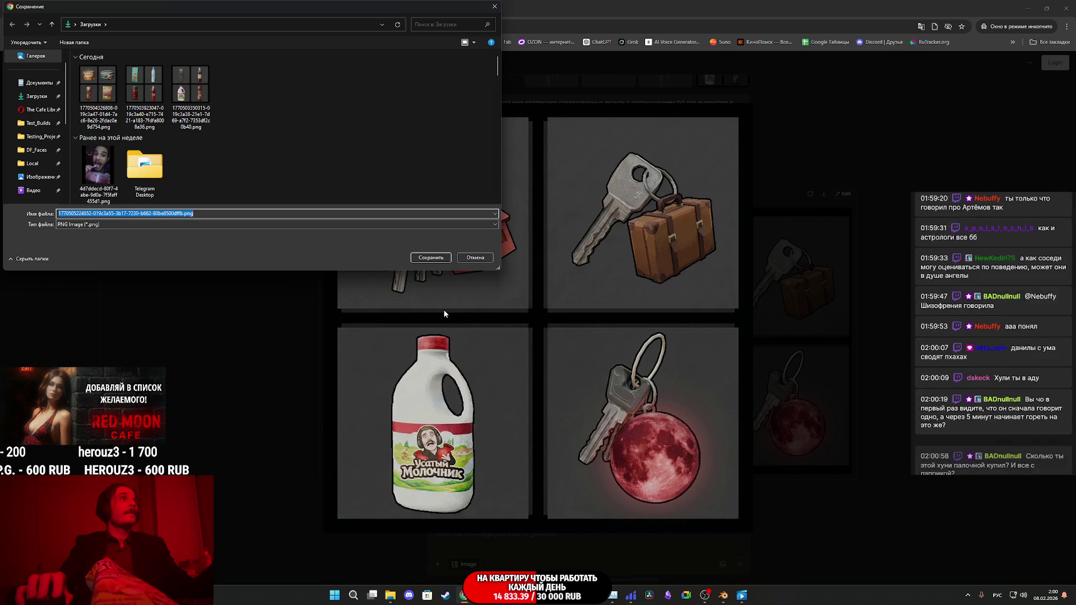
click(430, 257)
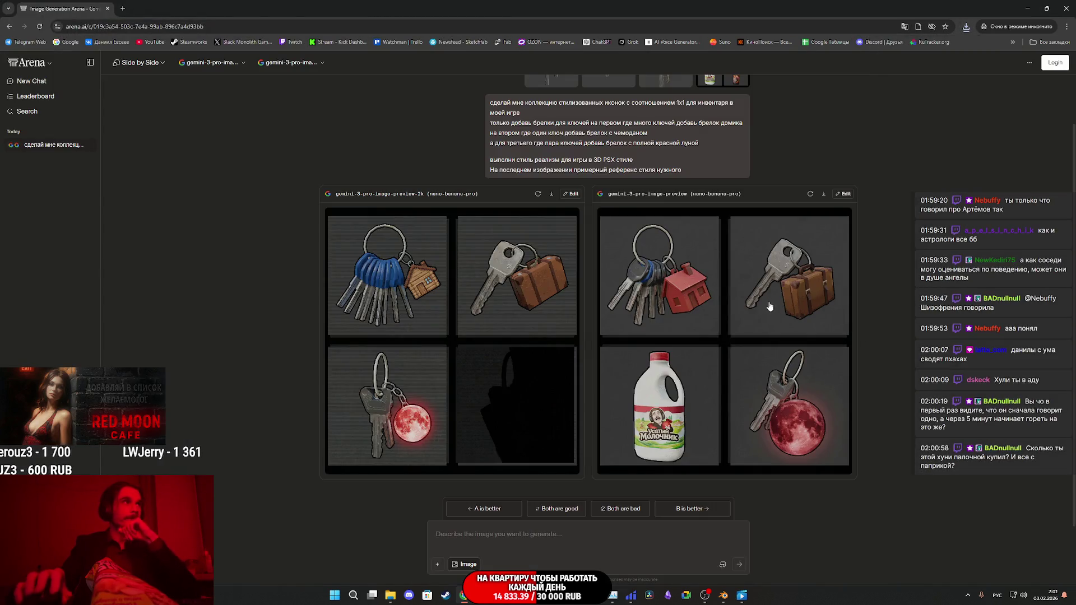
click(1066, 9)
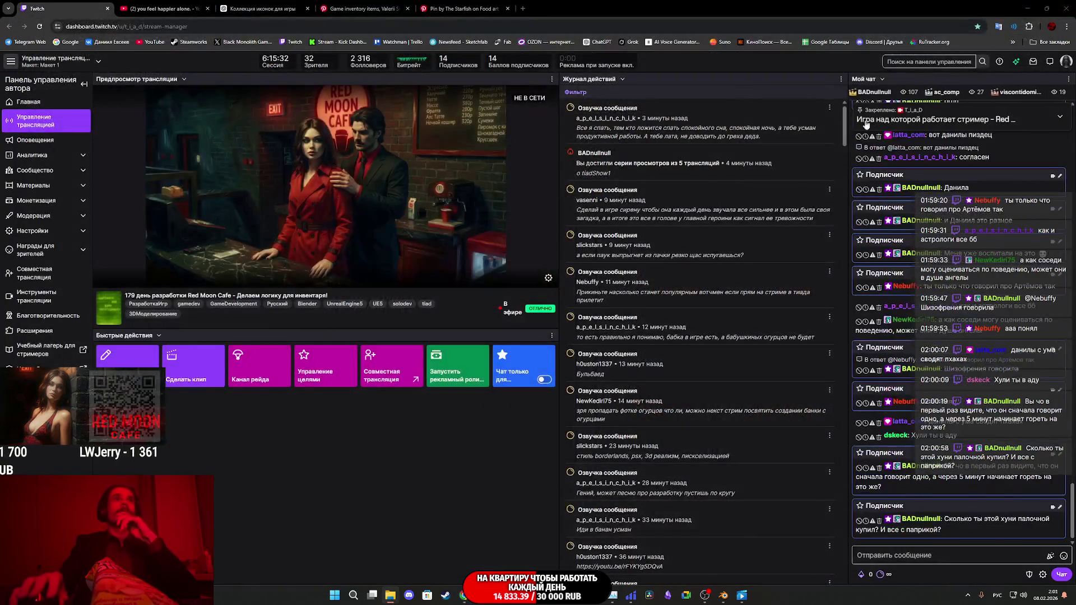
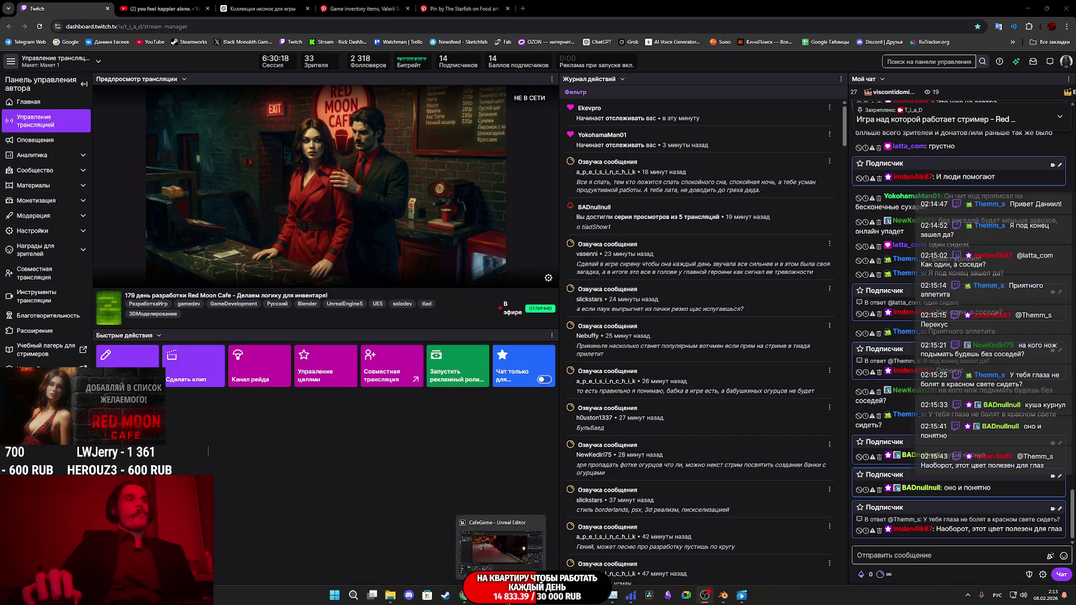
Step: Bring the Unreal Editor with the Red Moon Cafe street level back to the front
key(alt+Tab)
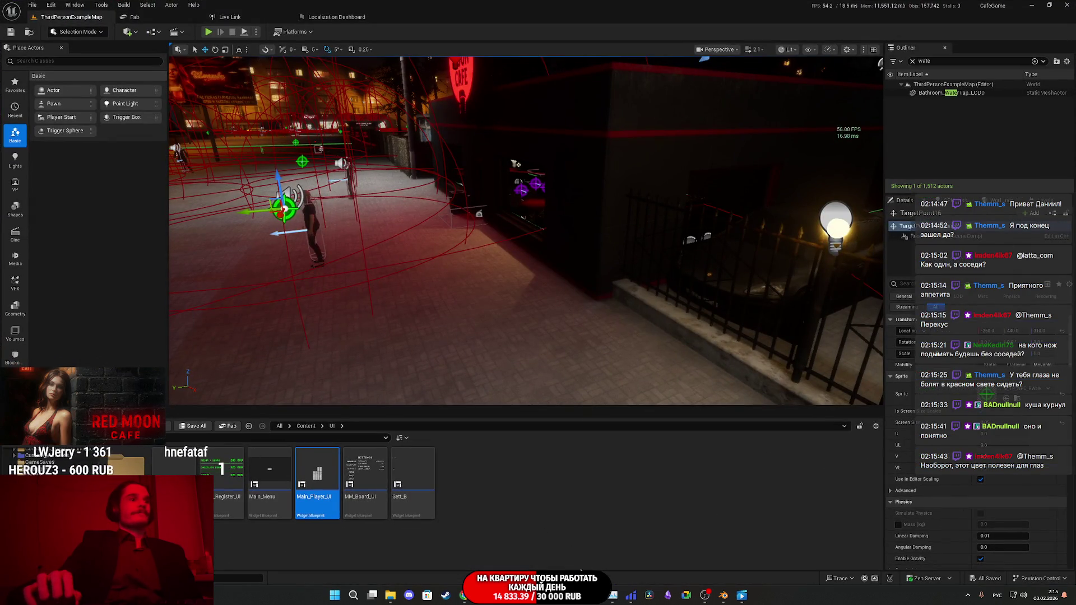